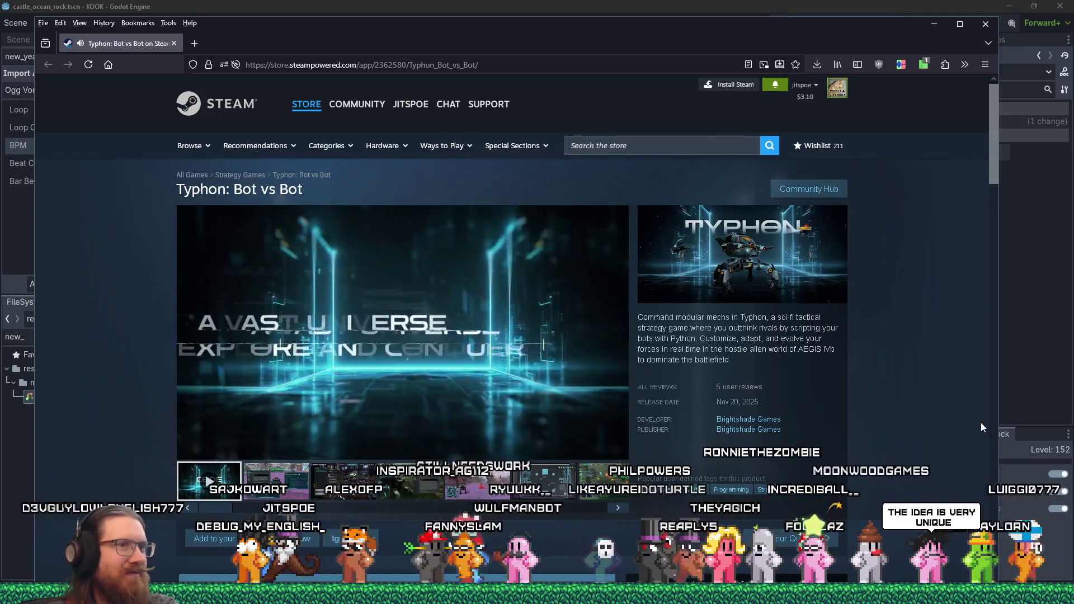
# Open the Steam game library from the Steam tray icon's menu
pyautogui.moveTo(589, 413)
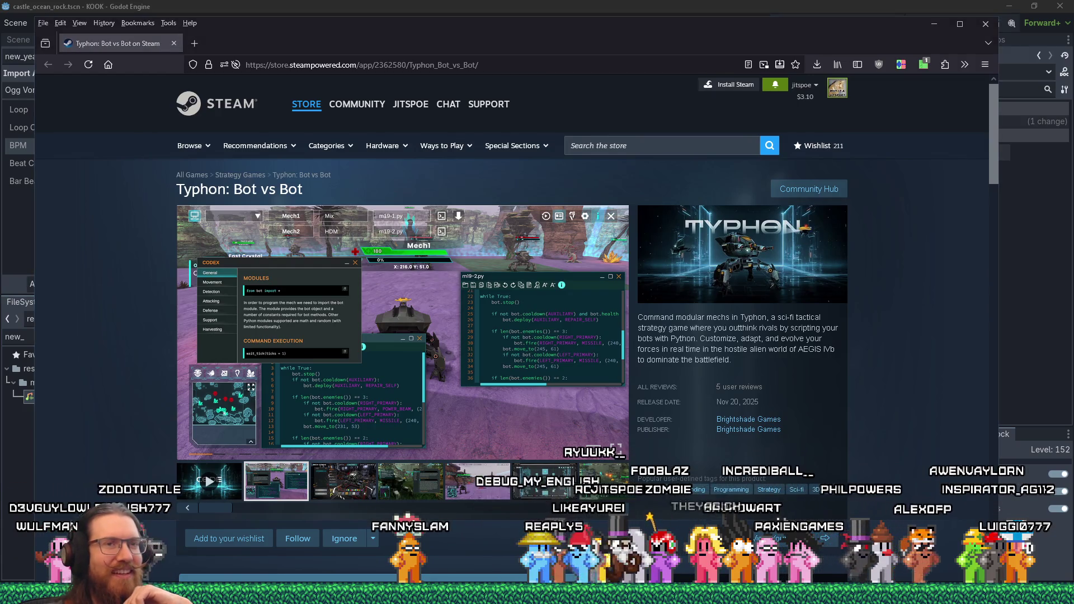
pyautogui.rightClick(941, 580)
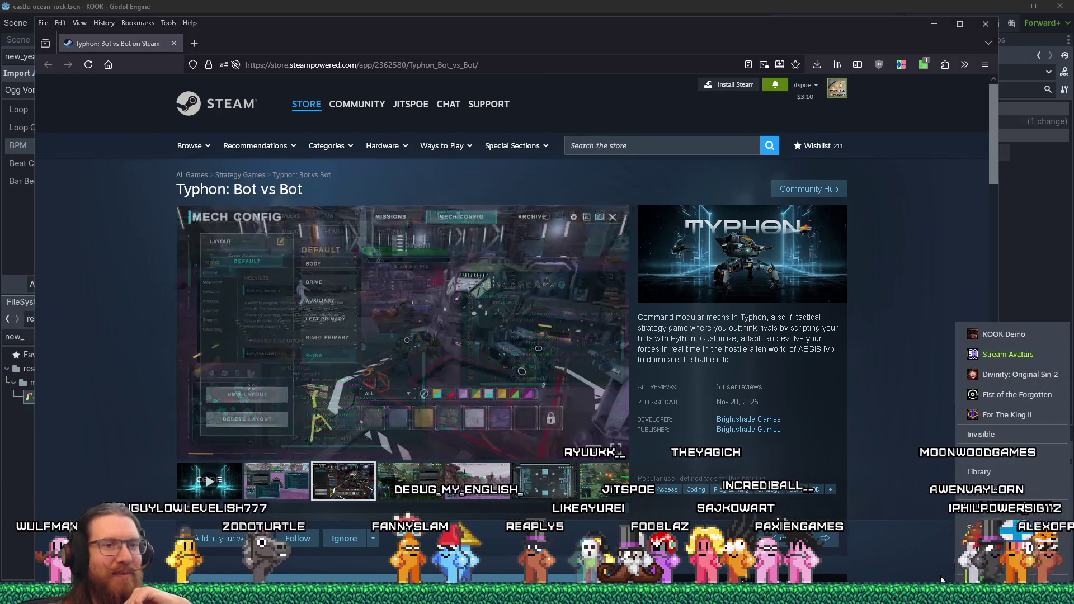
pyautogui.click(979, 472)
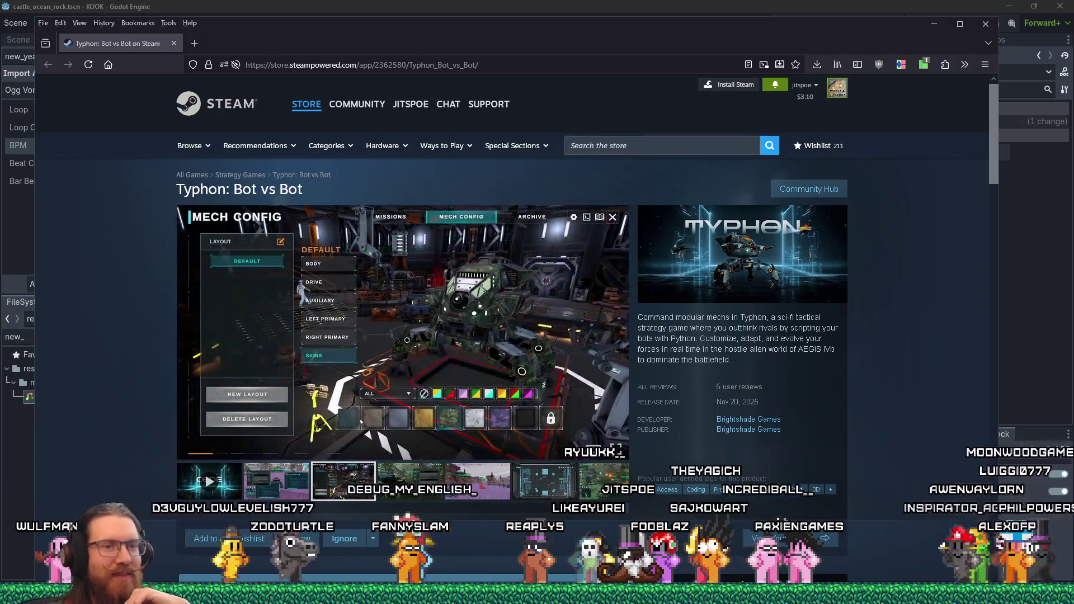
# Scroll through the Games and Software list, then close the library window
pyautogui.scroll(-3, 1057, 169)
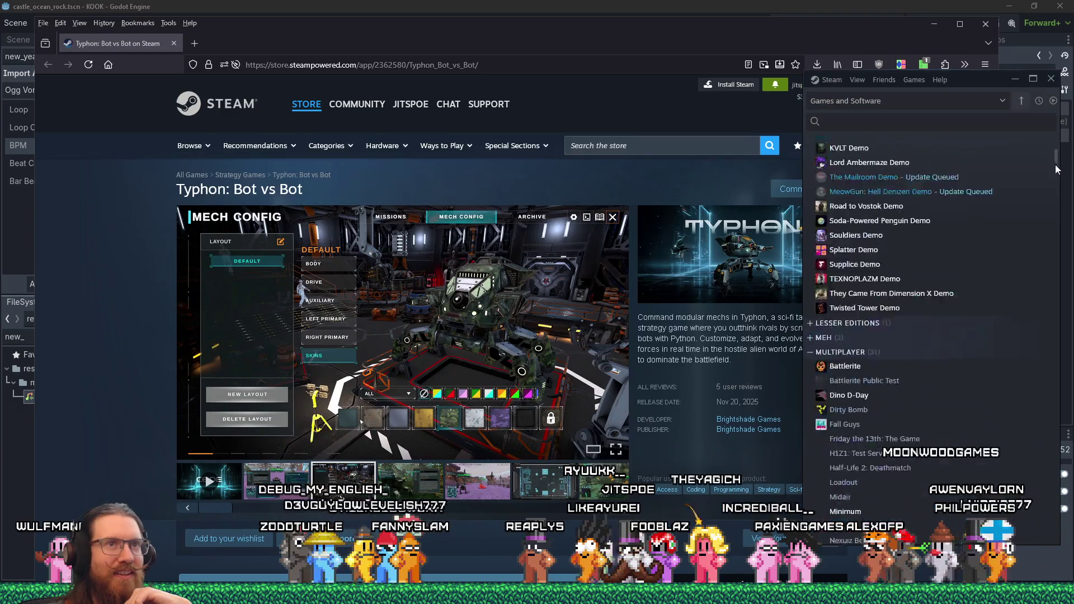
pyautogui.scroll(-10, 1056, 169)
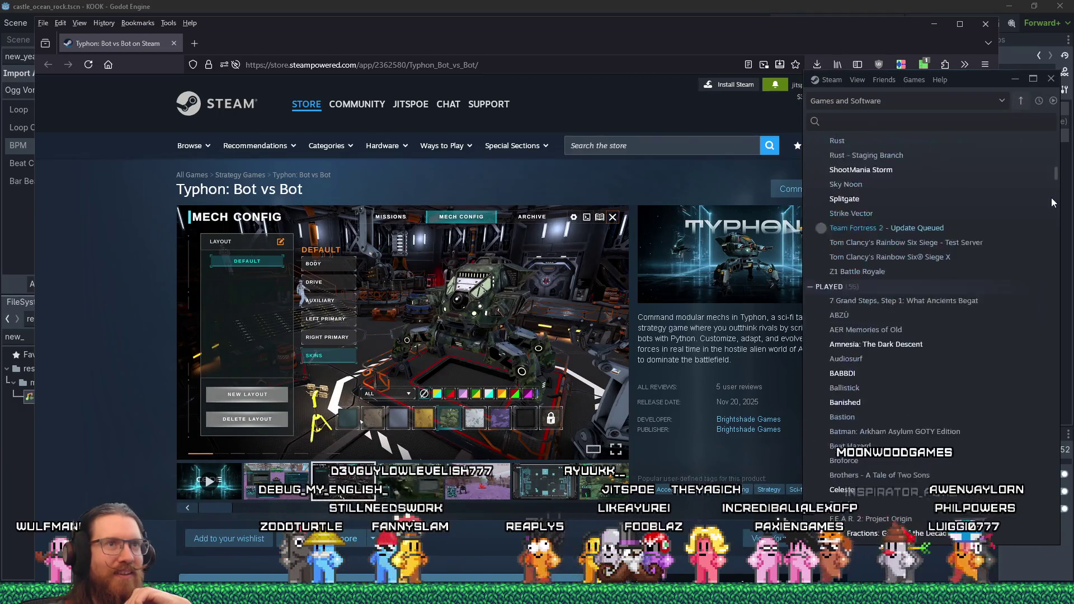
pyautogui.scroll(-5, 1051, 268)
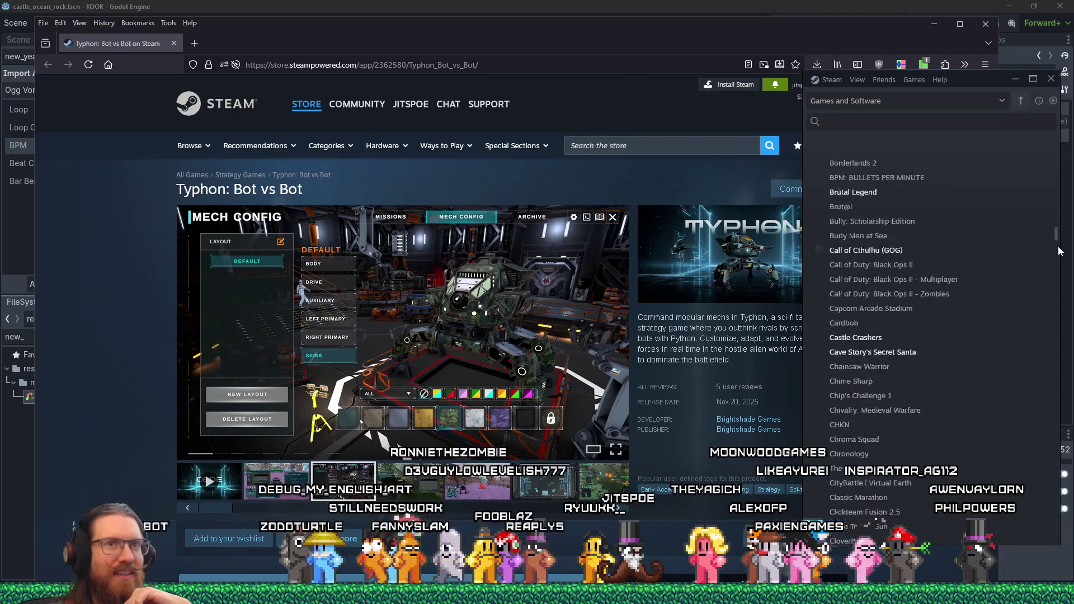
pyautogui.scroll(15, 1051, 258)
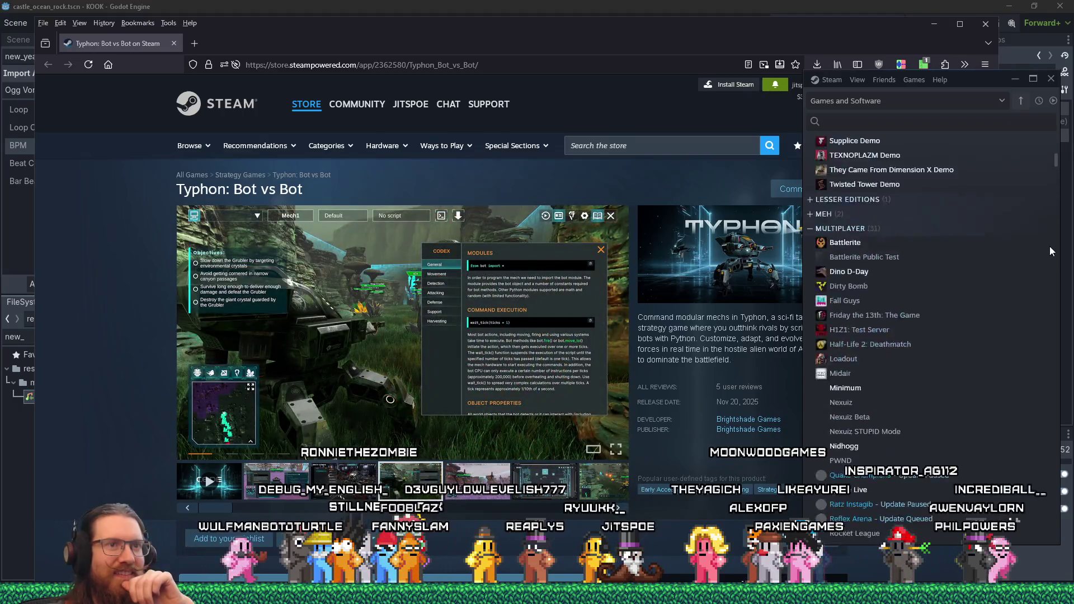
pyautogui.scroll(-3, 1055, 151)
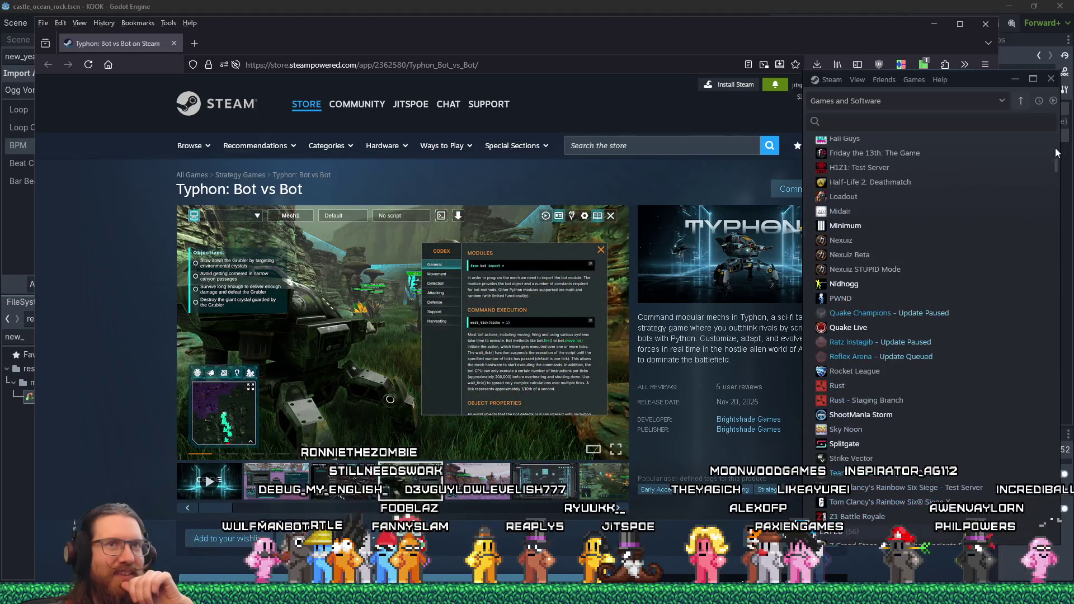
pyautogui.scroll(-20, 1050, 272)
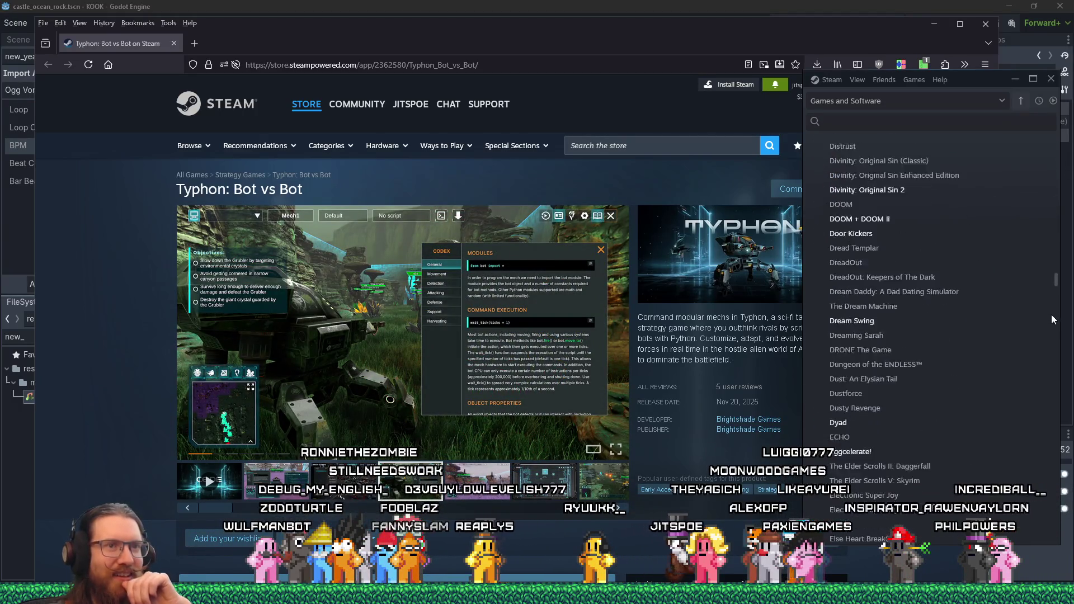
pyautogui.scroll(-20, 1056, 410)
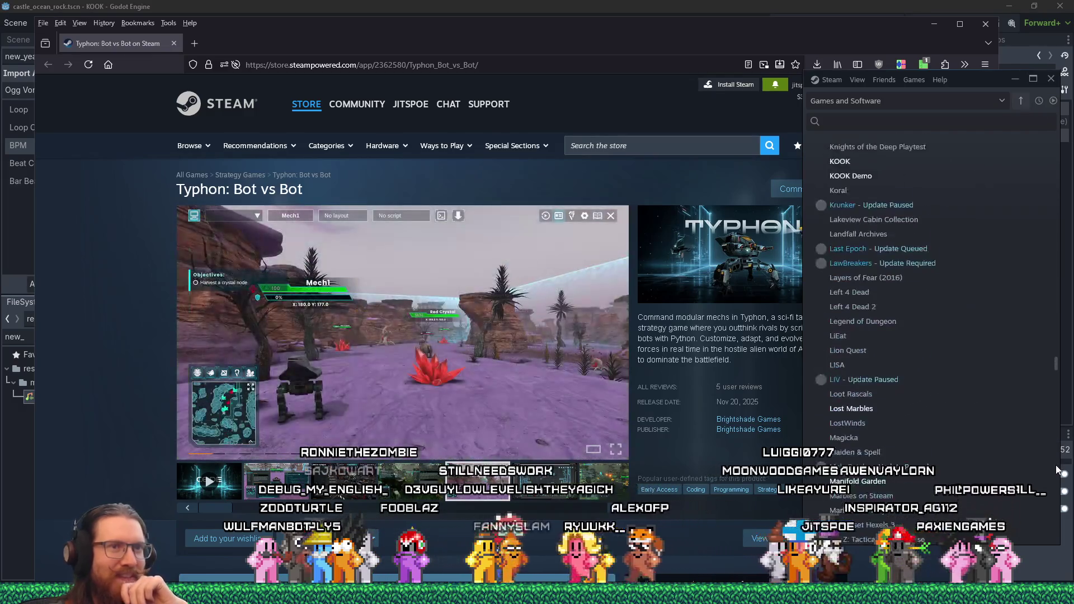
pyautogui.scroll(-20, 1057, 476)
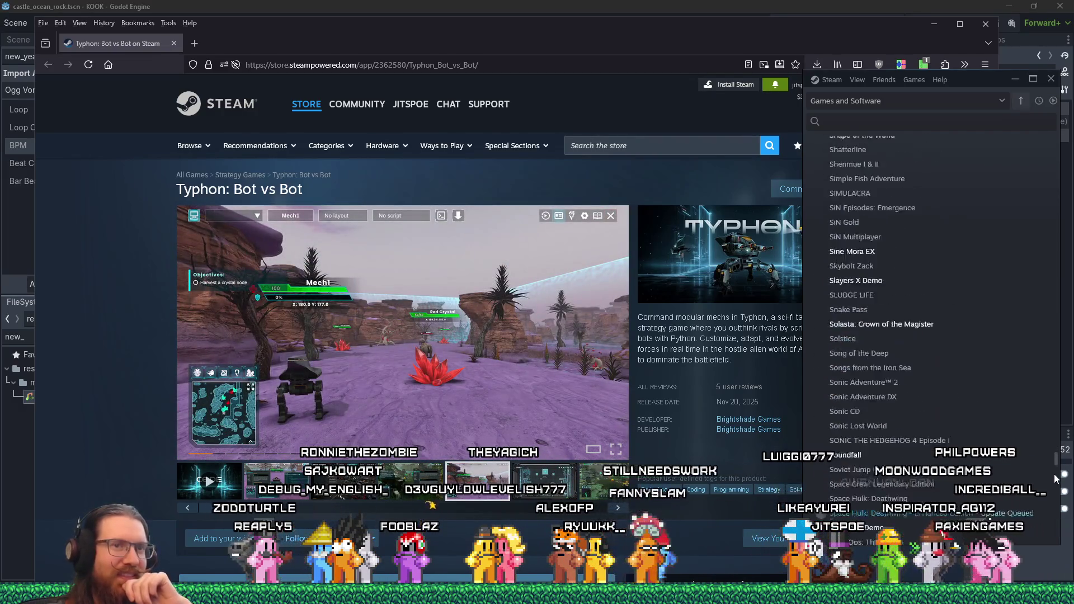
pyautogui.scroll(-20, 1057, 480)
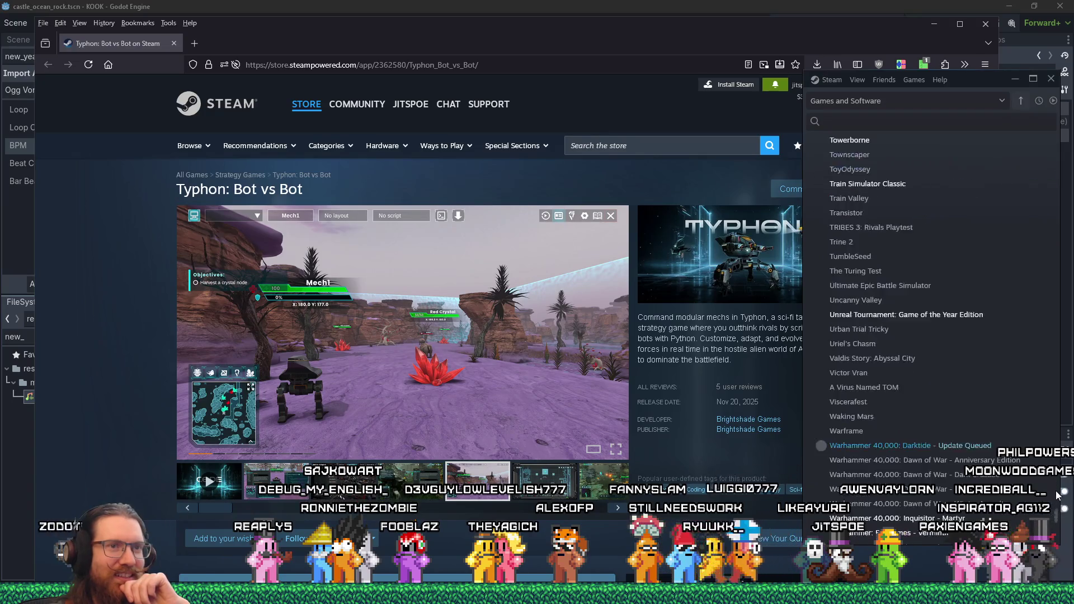
pyautogui.scroll(-3, 1057, 526)
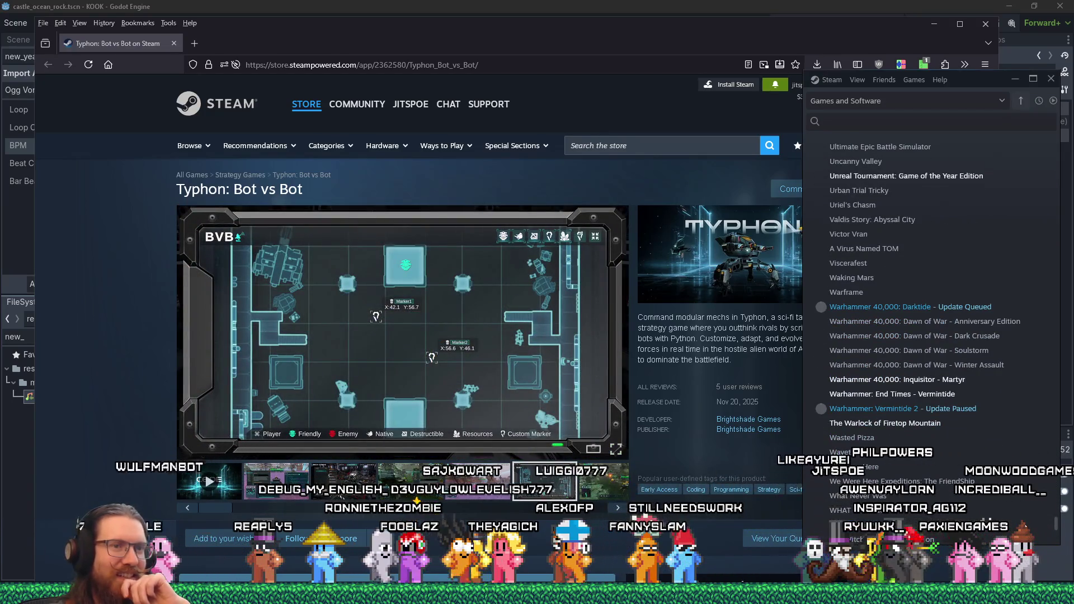
pyautogui.scroll(-2, 1038, 505)
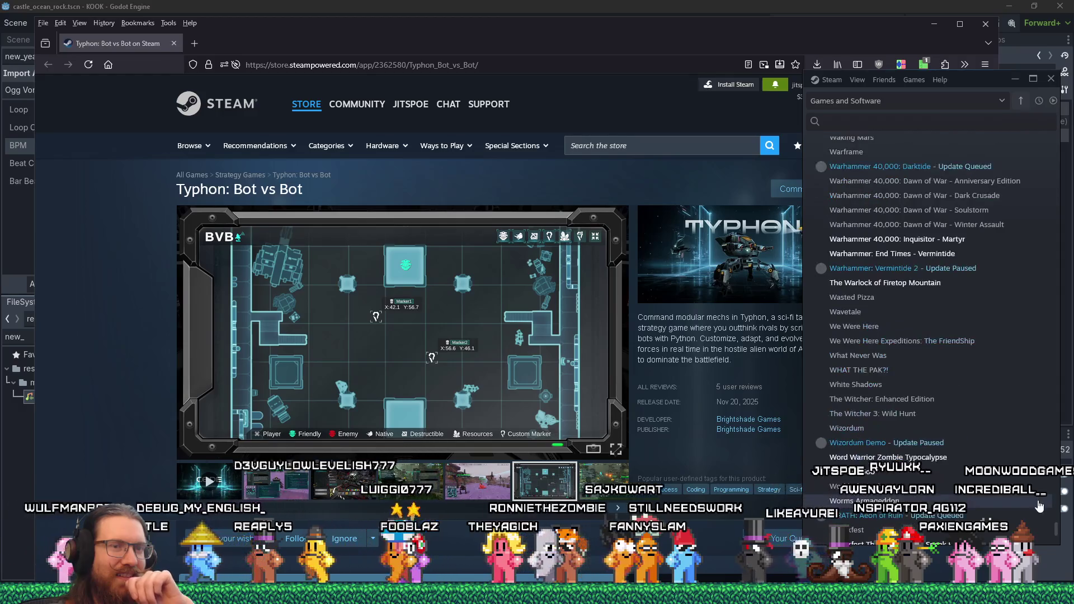
pyautogui.scroll(-3, 1039, 505)
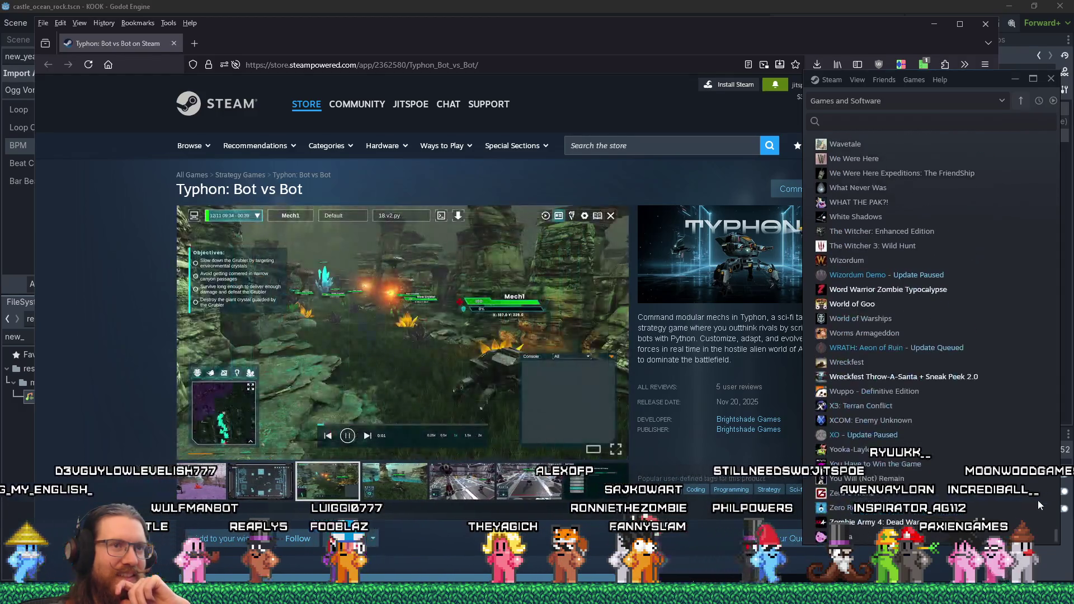
pyautogui.scroll(5, 1039, 500)
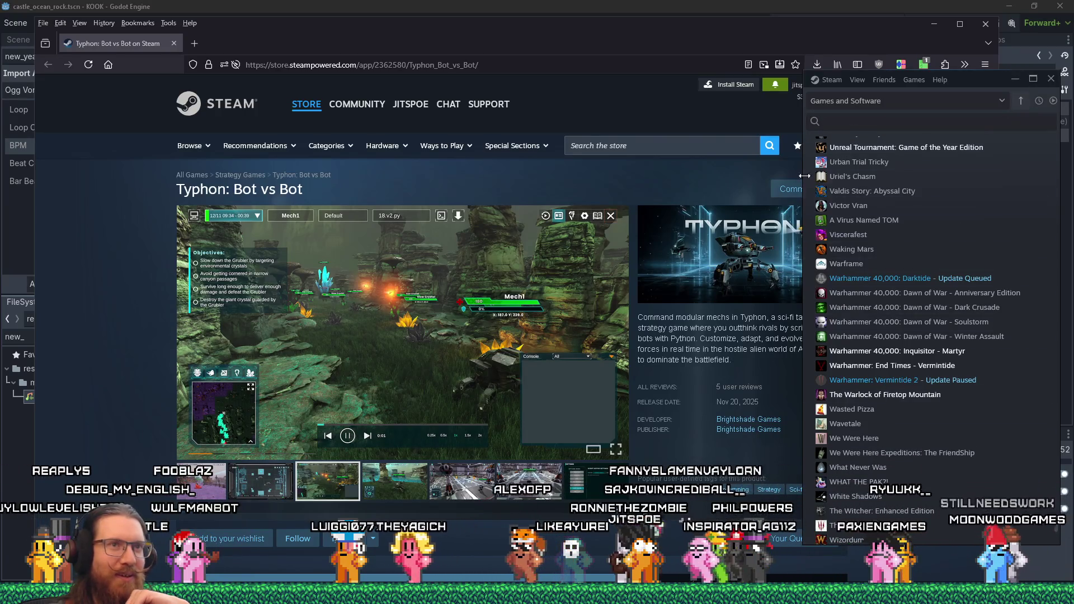
pyautogui.scroll(10, 880, 395)
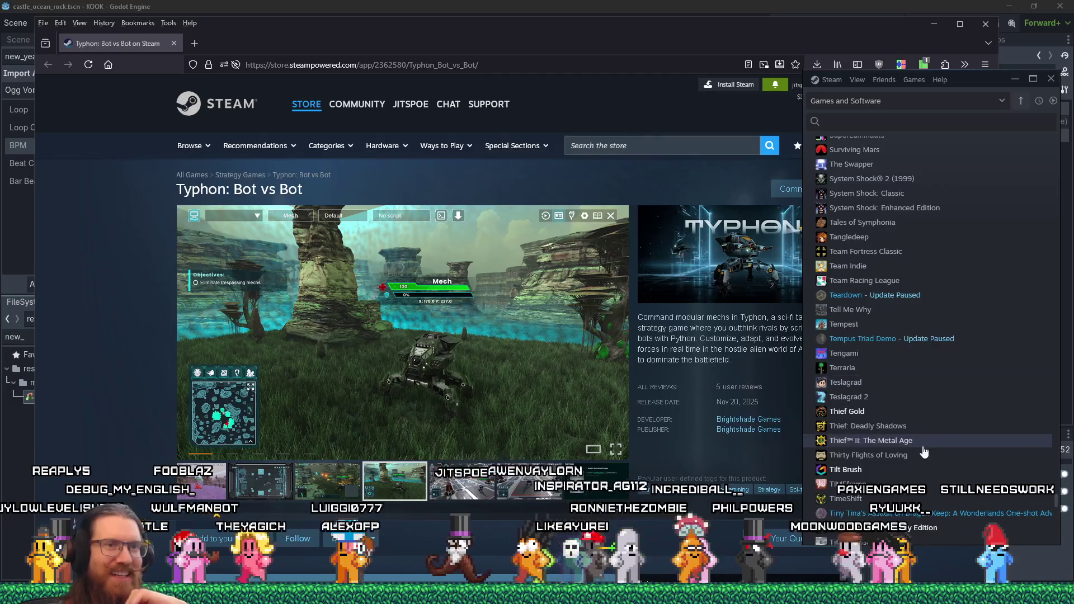
pyautogui.scroll(-6, 948, 444)
pyautogui.scroll(-6, 1011, 489)
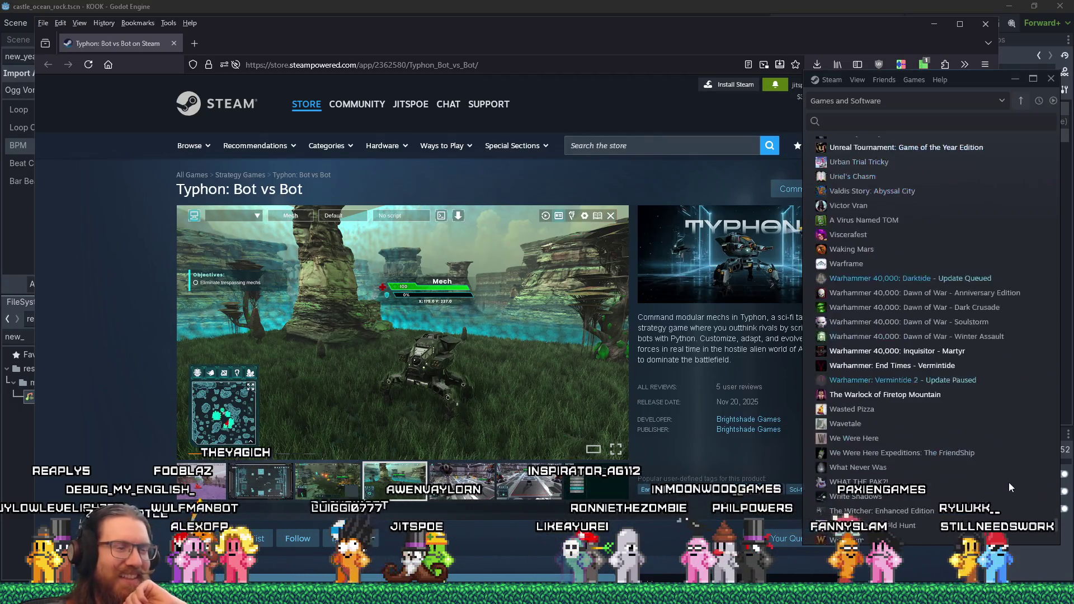
pyautogui.click(1015, 77)
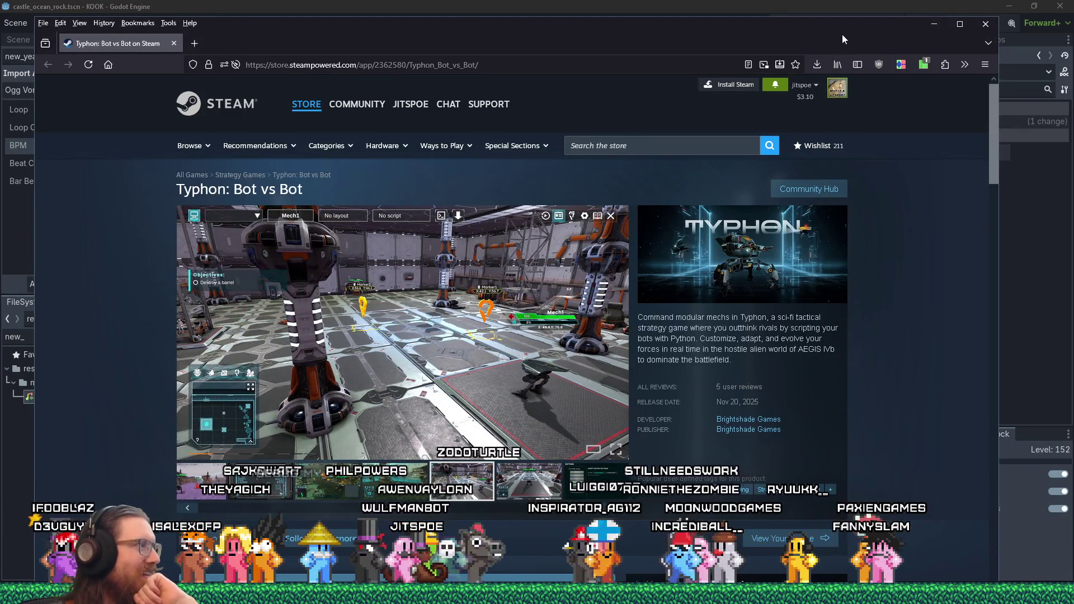
# Close the Typhon: Bot vs Bot store tab and place the caret at line 69's end in music_system.gd
pyautogui.hotkey('alt', 'Tab')
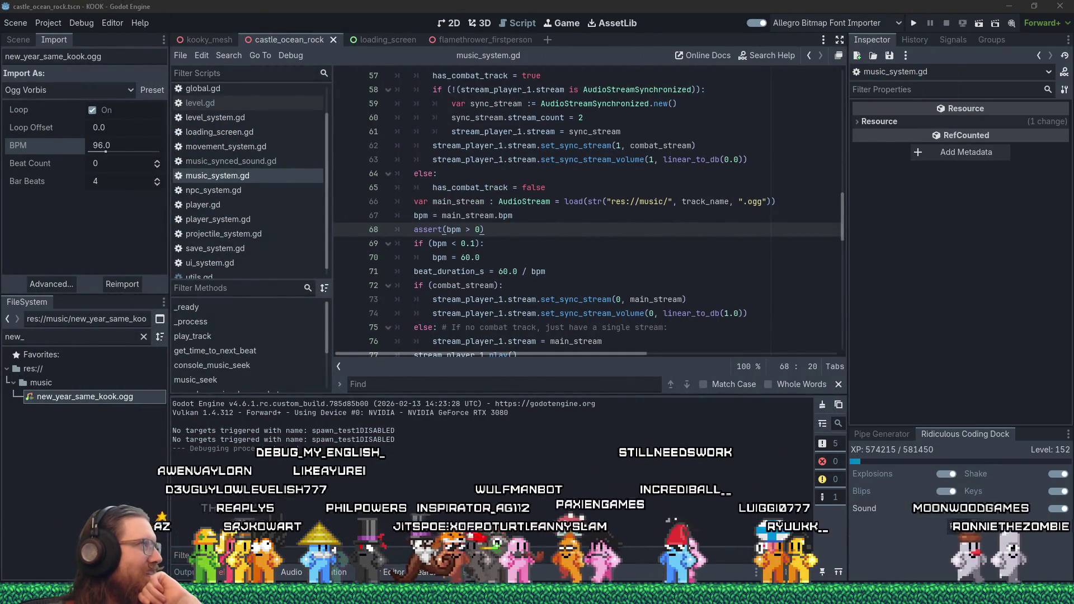
pyautogui.hotkey('alt', 'Tab')
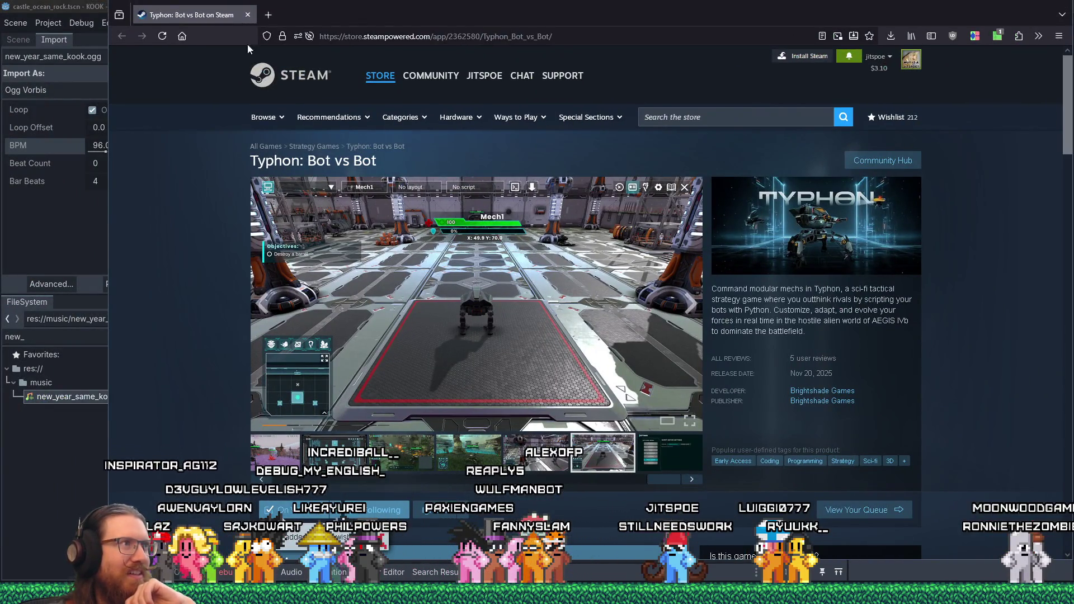
pyautogui.click(248, 15)
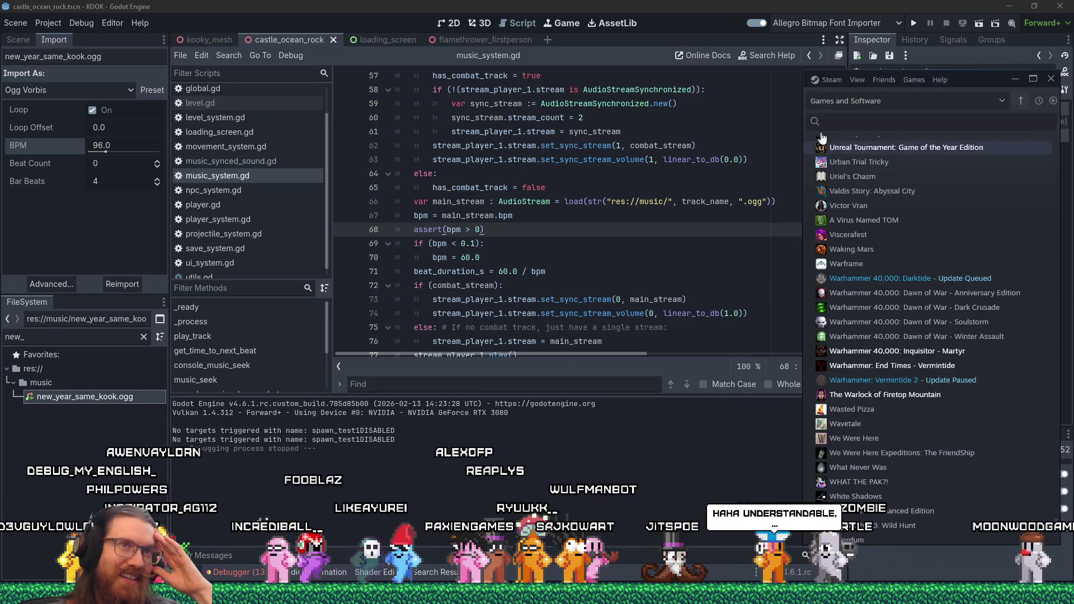
pyautogui.click(726, 242)
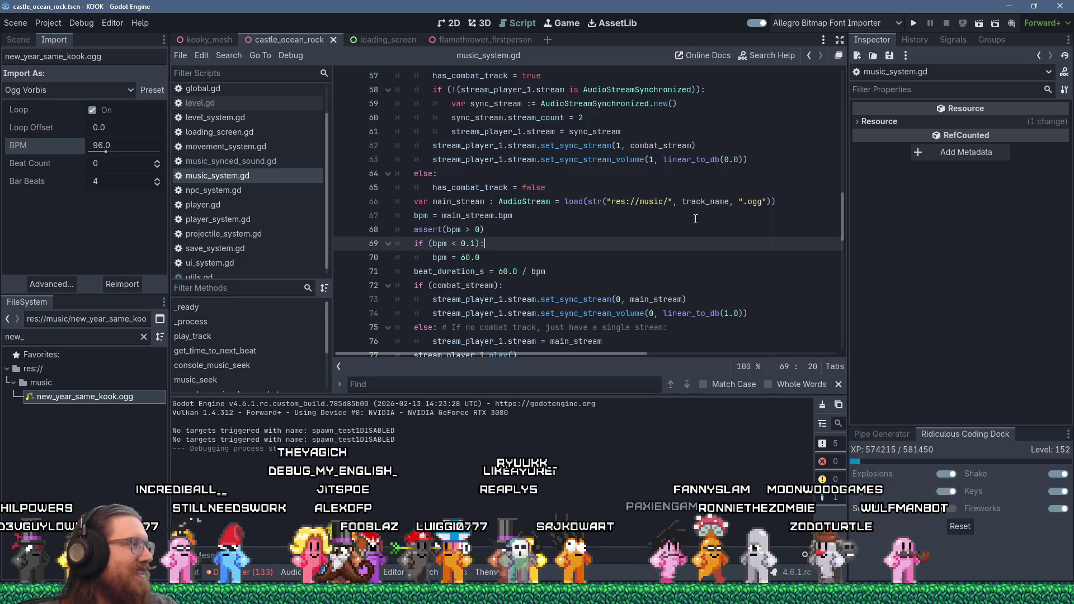
pyautogui.click(553, 256)
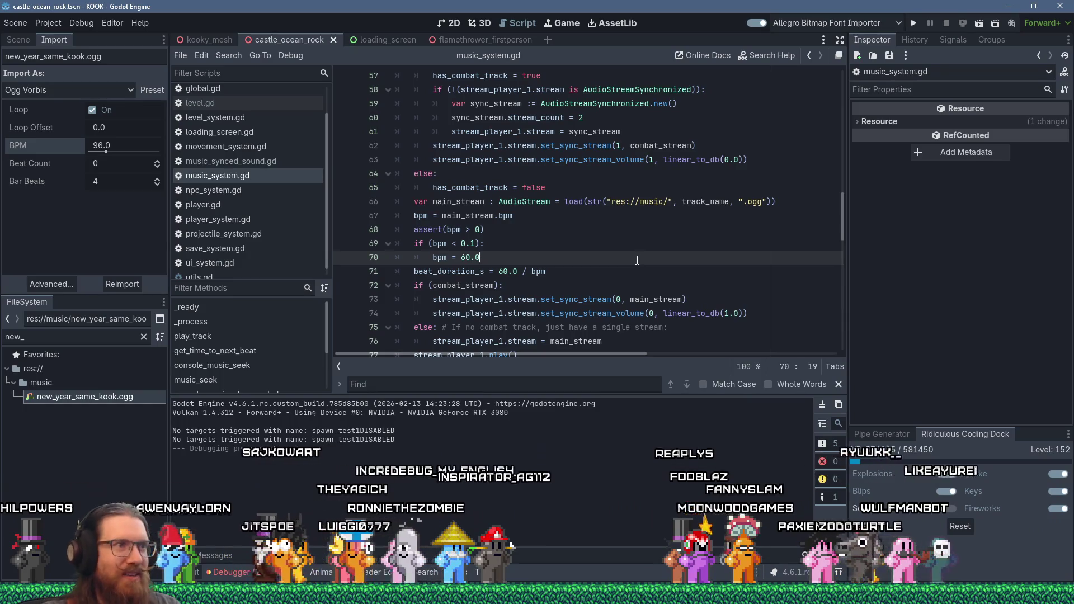
pyautogui.moveTo(637, 260); pyautogui.dragTo(523, 202)
pyautogui.scroll(4, 540, 239)
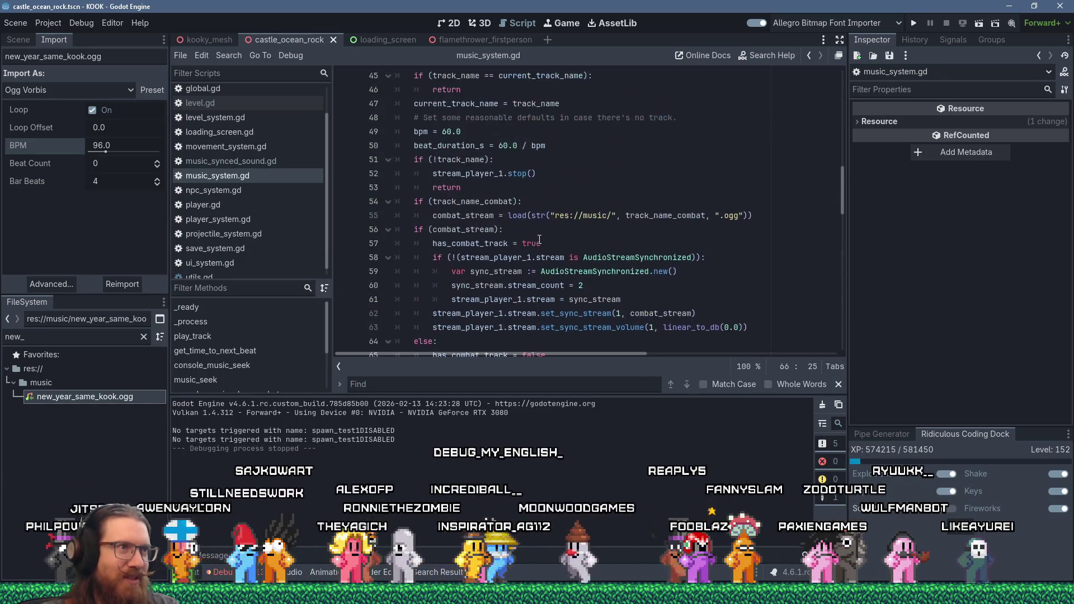
pyautogui.scroll(5, 563, 234)
pyautogui.scroll(-1, 563, 233)
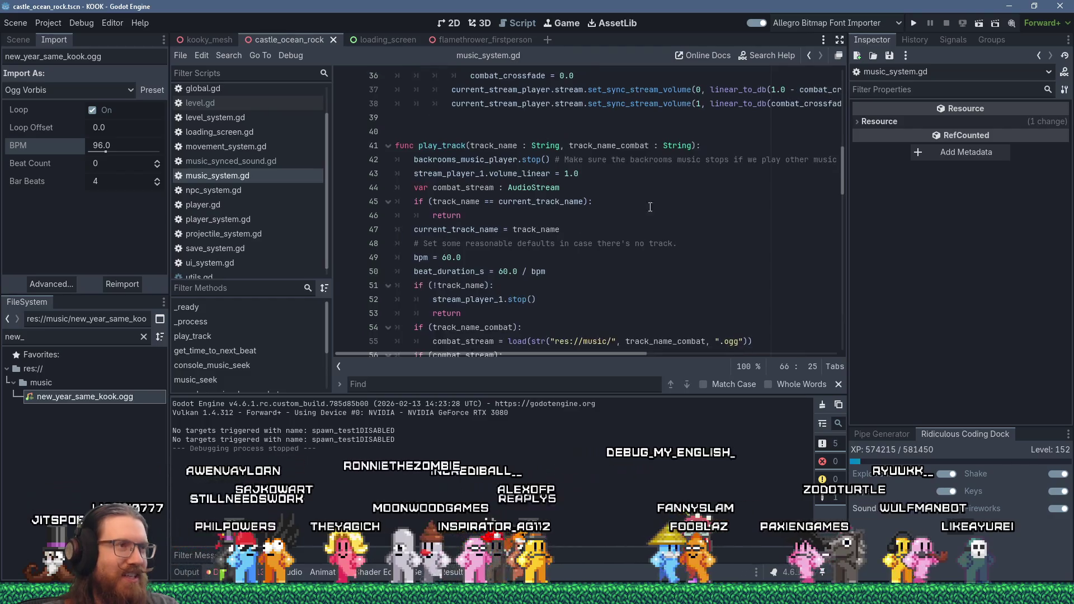
pyautogui.click(644, 188)
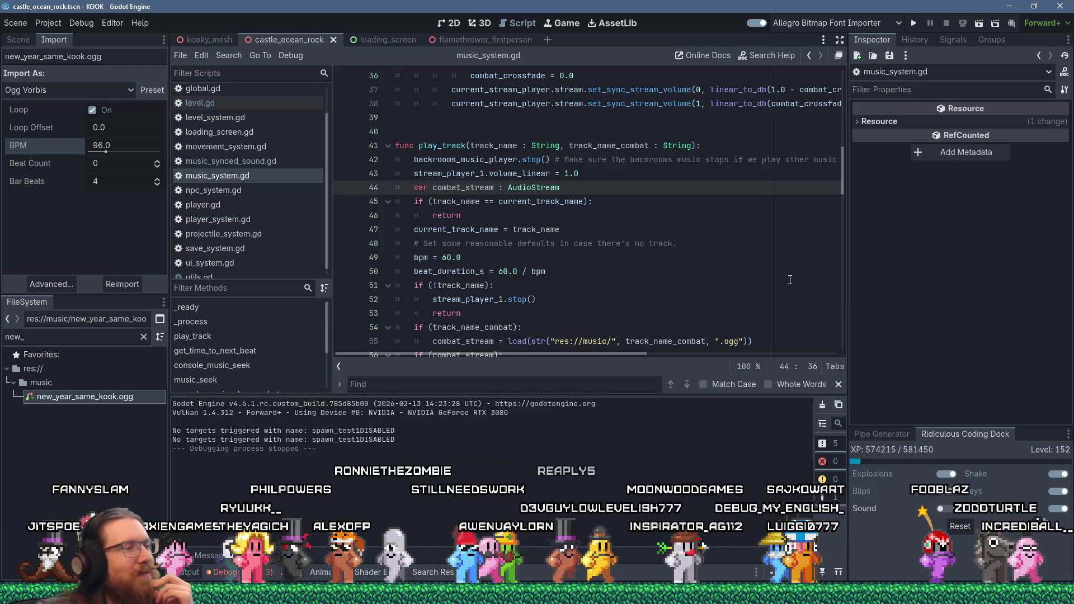
# In the QUOD Firefox window, open a new tab and search 'replicube steam'
pyautogui.click(537, 595)
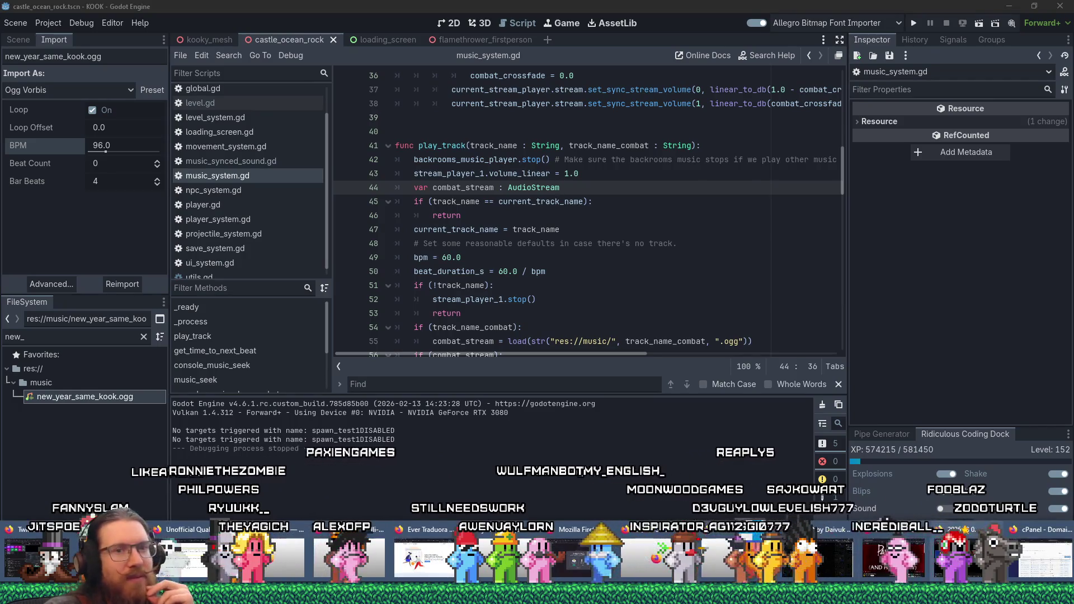
pyautogui.click(985, 557)
pyautogui.click(1042, 28)
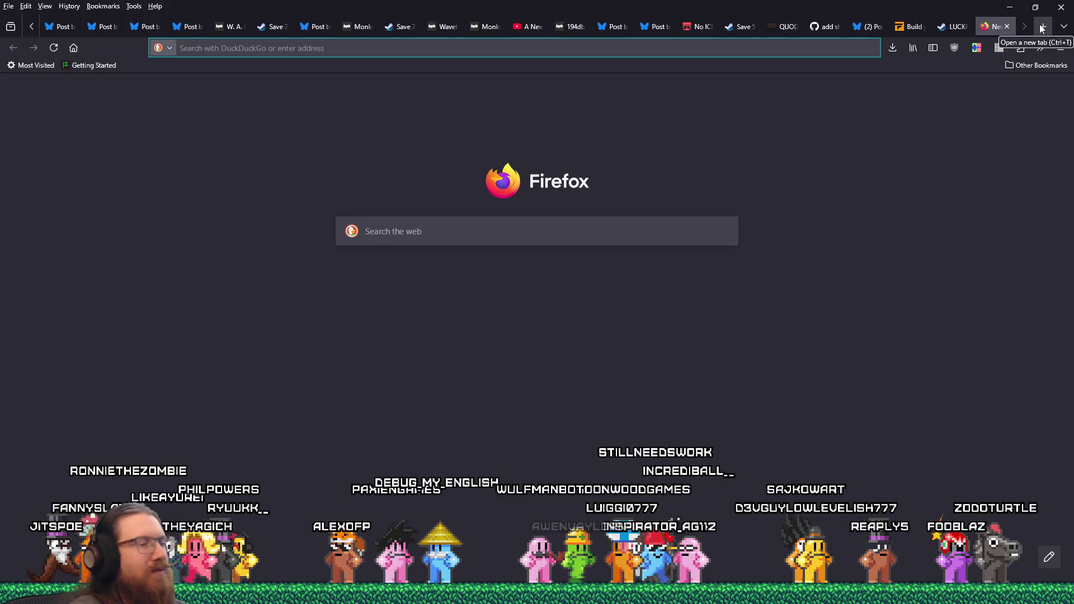
pyautogui.write('replic')
pyautogui.press('BackSpace')
pyautogui.press('BackSpace')
pyautogui.press('BackSpace')
pyautogui.write('be steam')
pyautogui.press('Return')
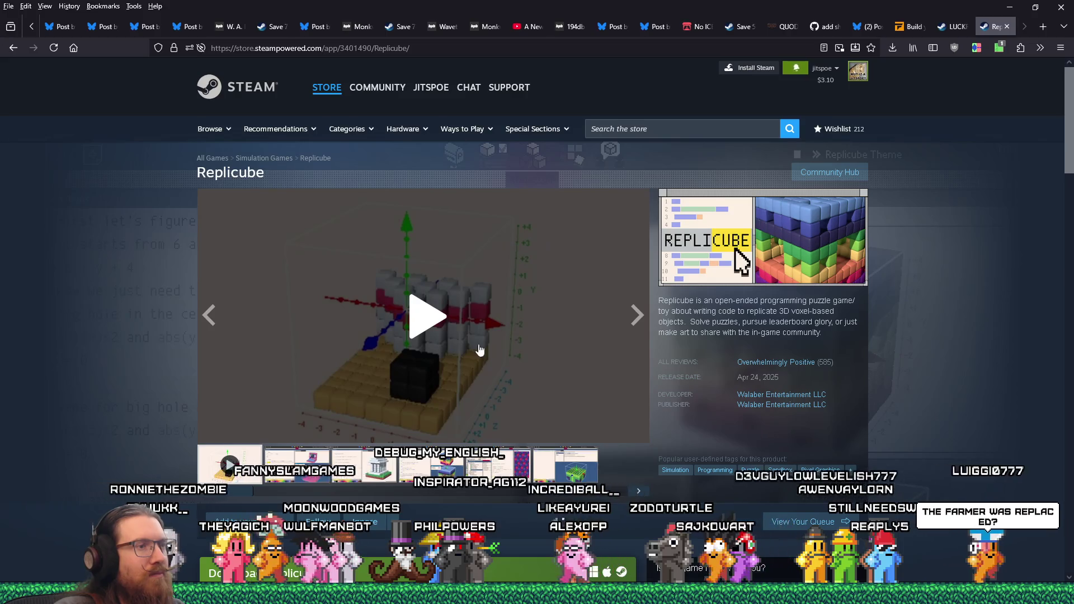
# Browse the Replicube screenshot gallery, enlarging the Roman temple shot
pyautogui.scroll(-2, 479, 348)
pyautogui.click(379, 351)
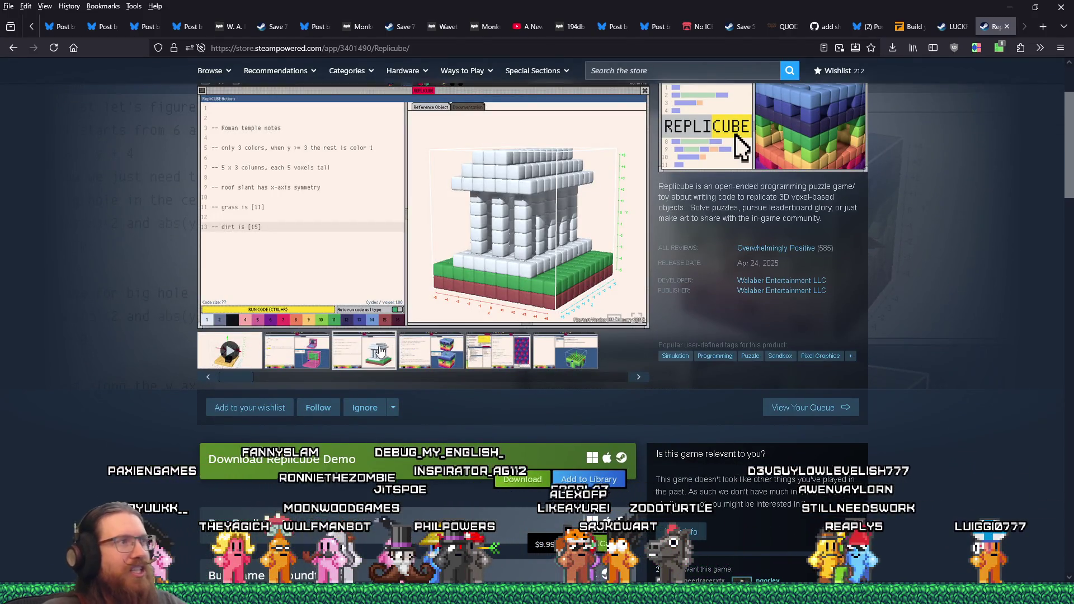
pyautogui.click(539, 157)
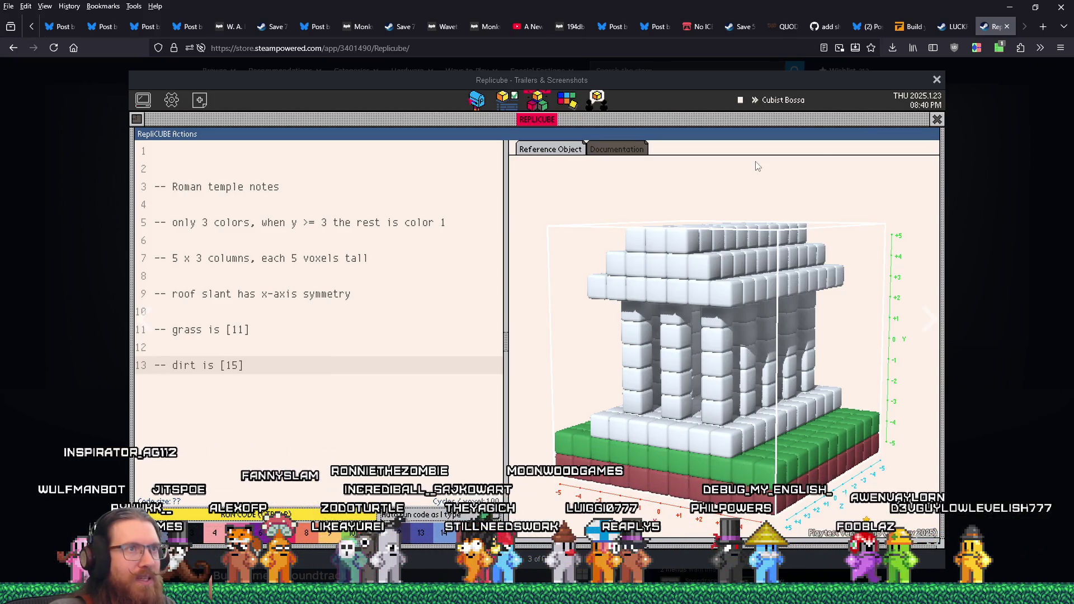
pyautogui.click(986, 91)
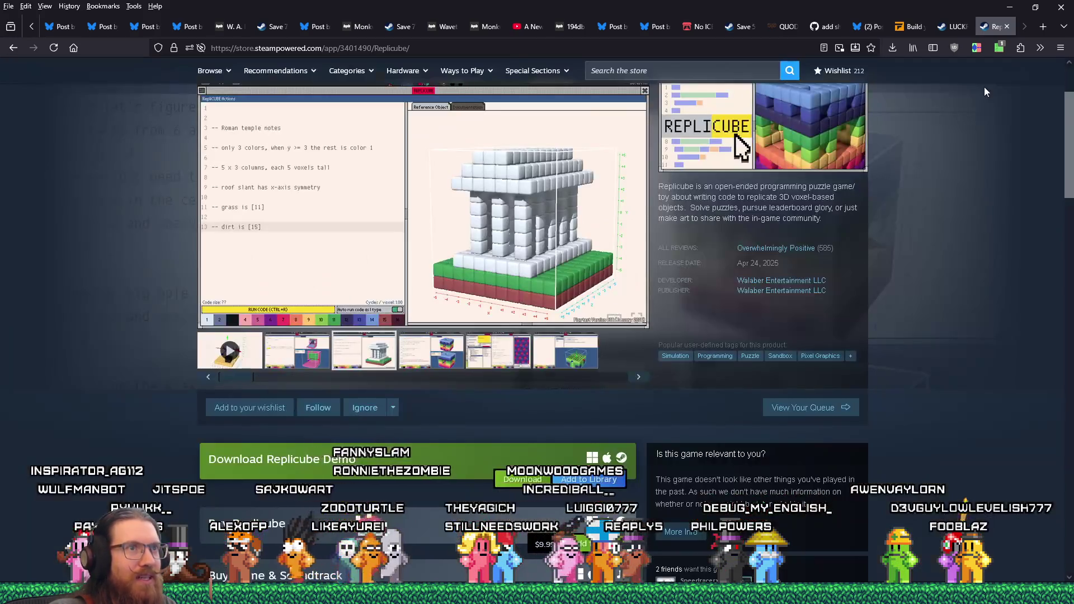
pyautogui.click(570, 362)
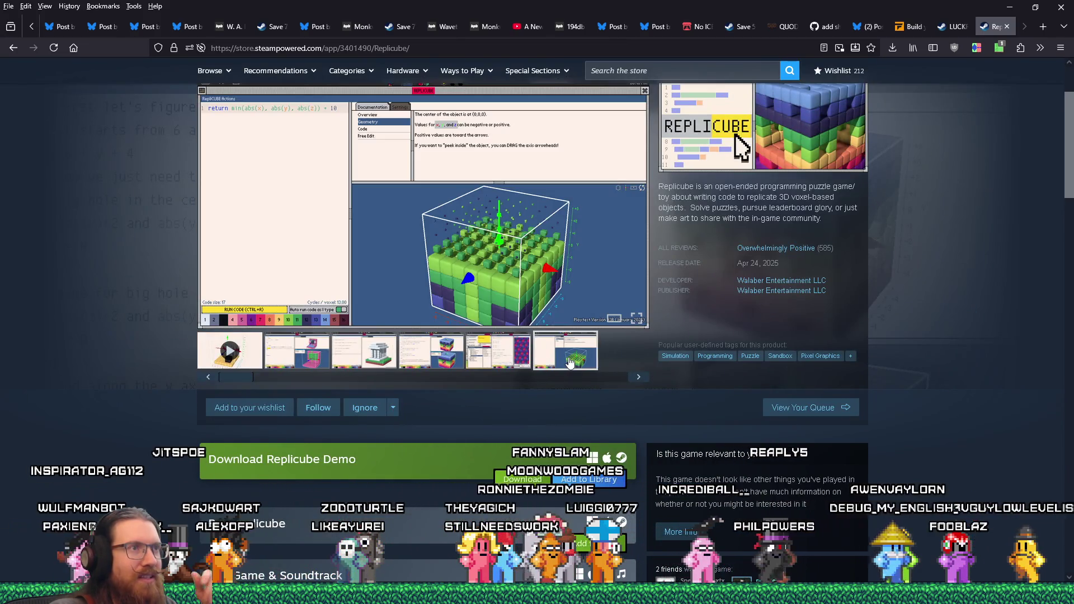
pyautogui.click(487, 352)
pyautogui.click(442, 354)
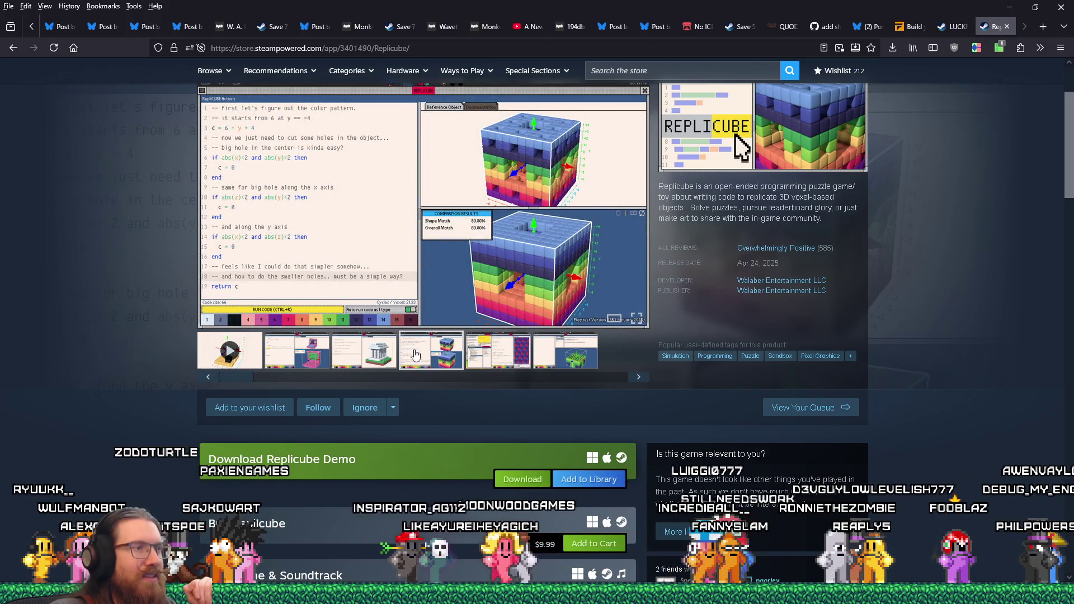
pyautogui.click(364, 354)
pyautogui.click(317, 355)
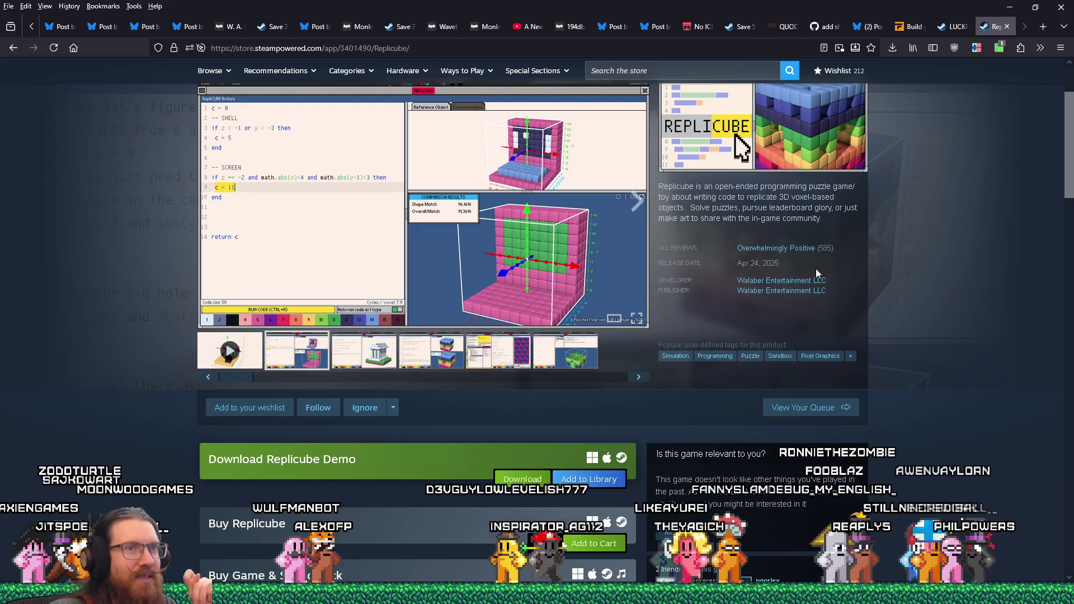
# Copy the Replicube store page address from the URL bar
pyautogui.moveTo(839, 247)
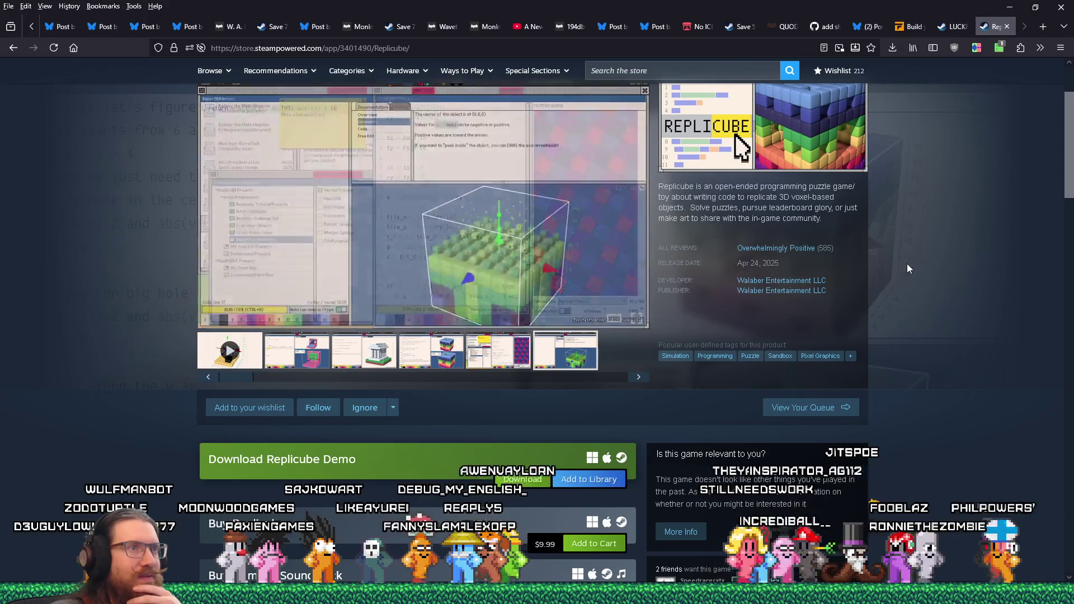
pyautogui.rightClick(397, 49)
pyautogui.click(414, 117)
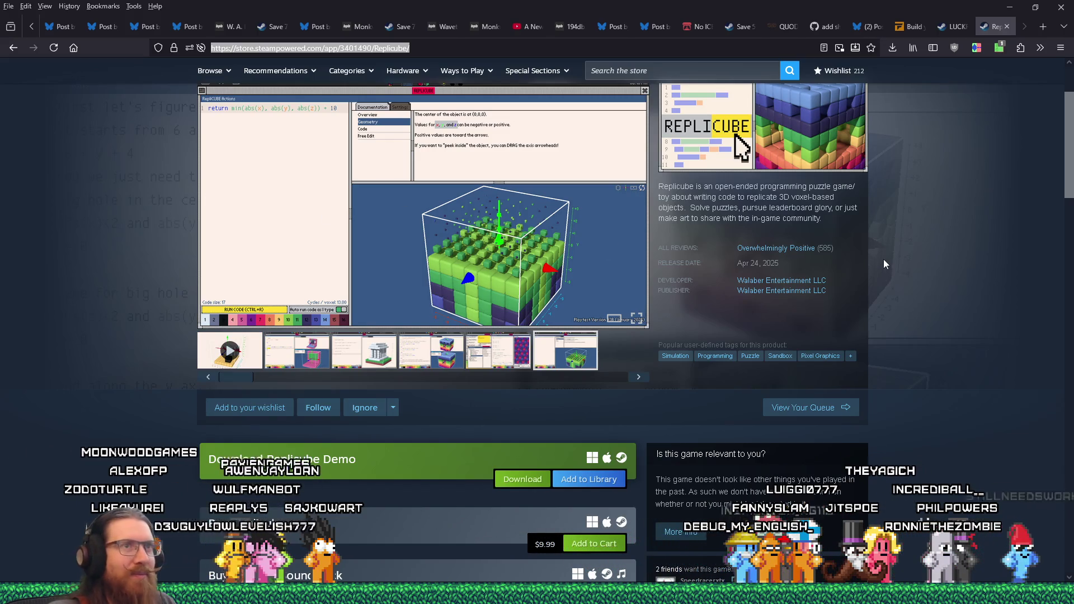
pyautogui.scroll(-5, 931, 268)
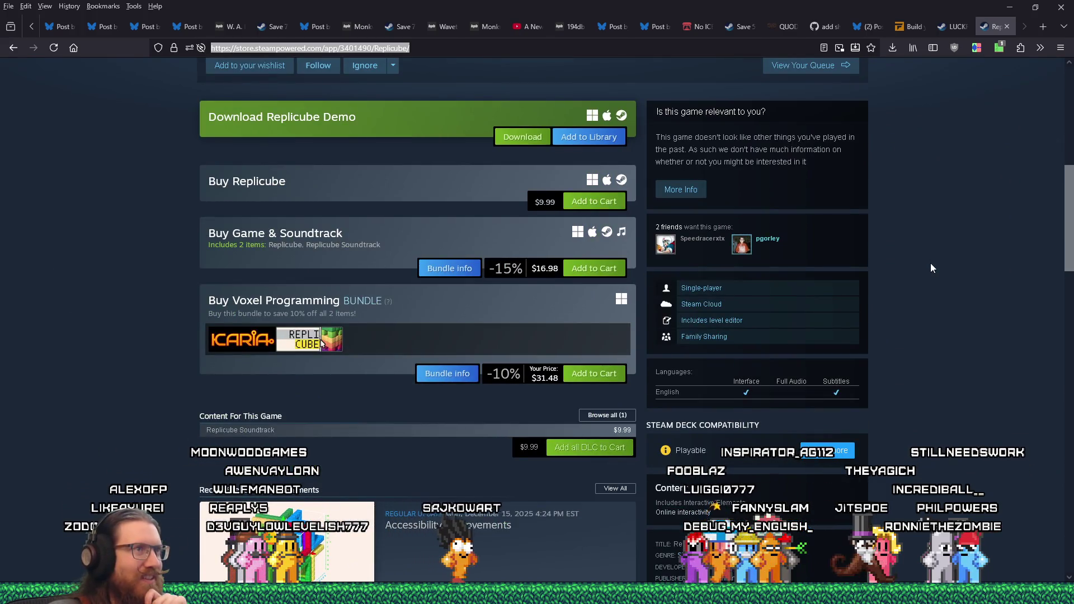
pyautogui.scroll(-4, 931, 268)
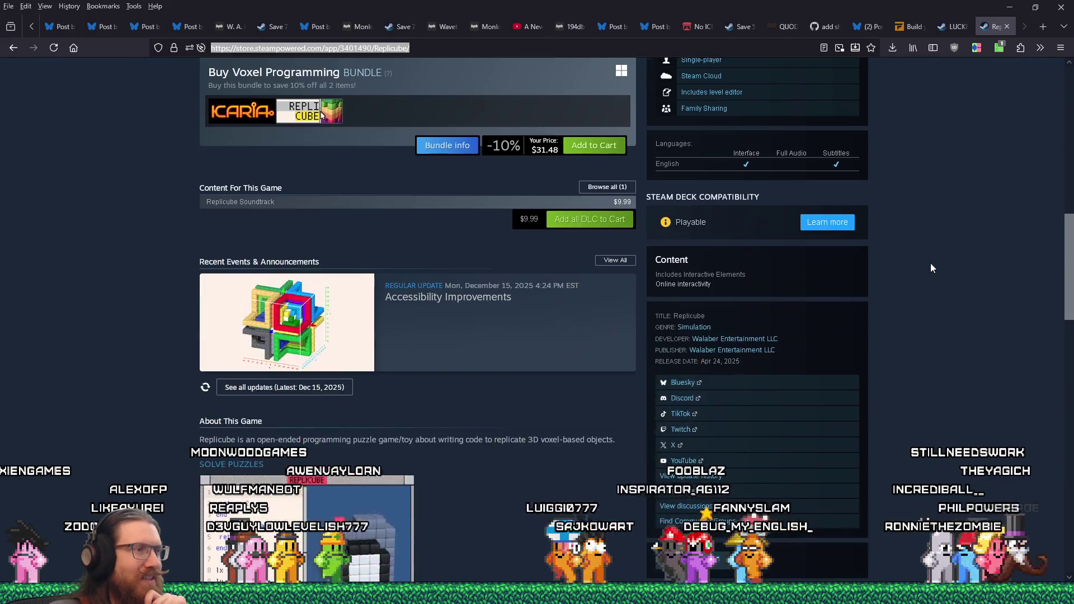
pyautogui.scroll(-4, 931, 268)
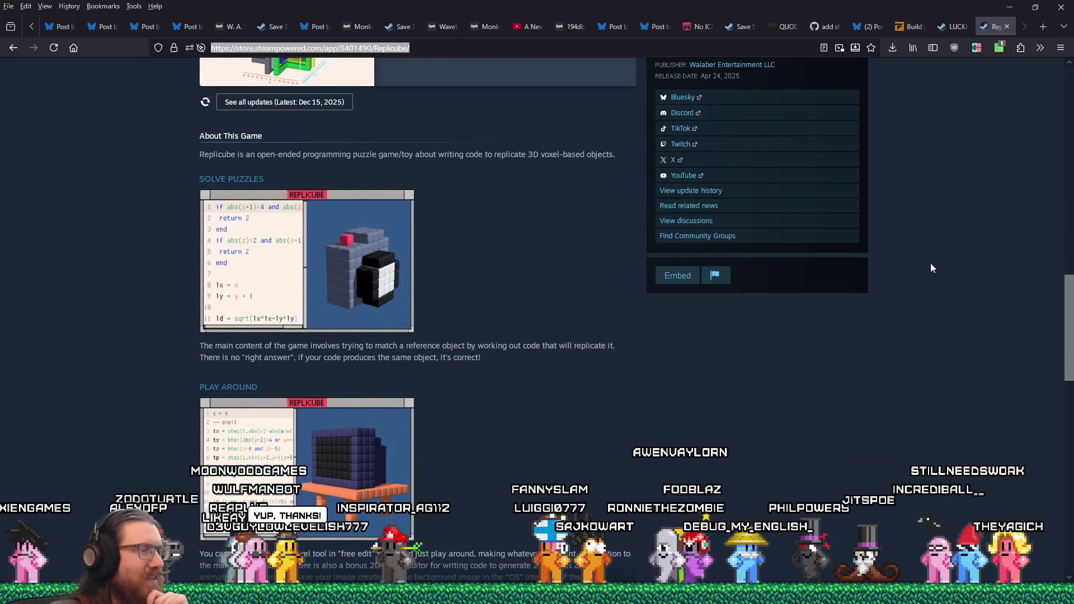
pyautogui.scroll(9, 931, 268)
pyautogui.scroll(7, 931, 268)
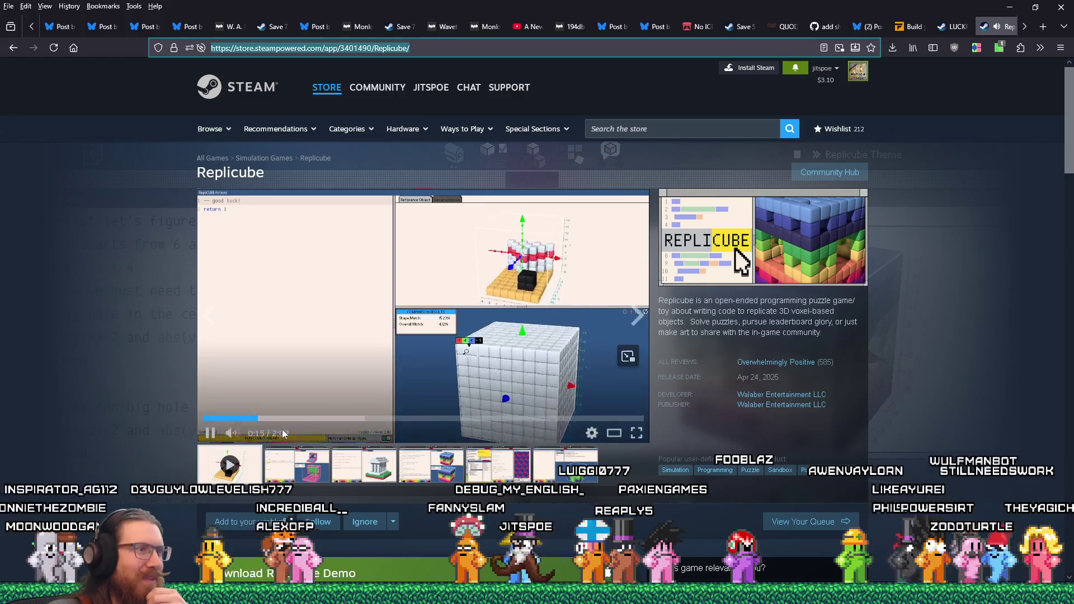
# Skip the trailer through 0:33, 0:43 and 0:53, resume it, and close the Replicube tab
pyautogui.click(325, 419)
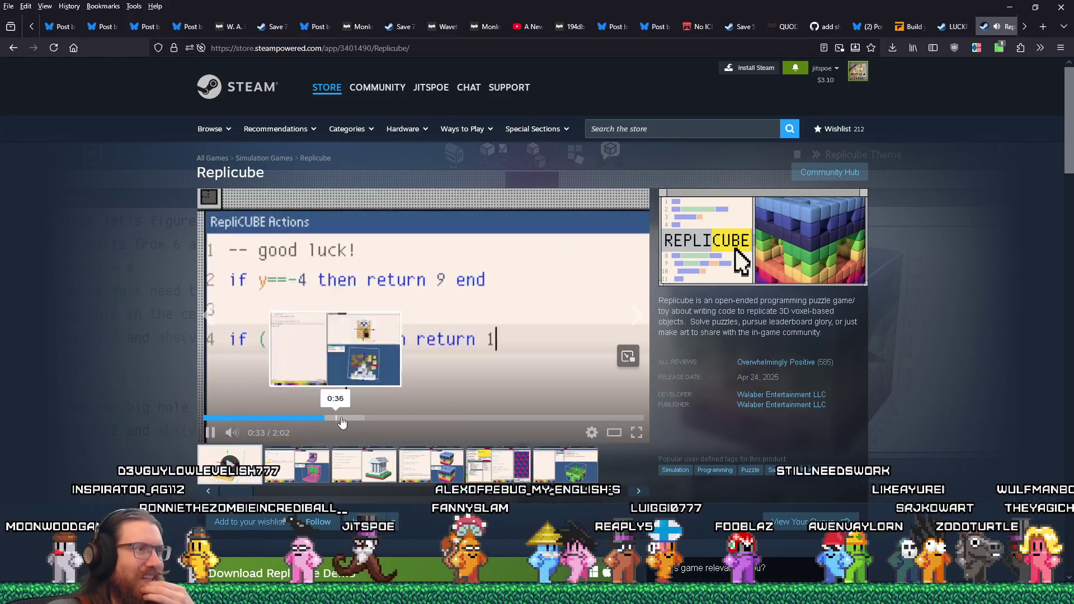
pyautogui.click(358, 418)
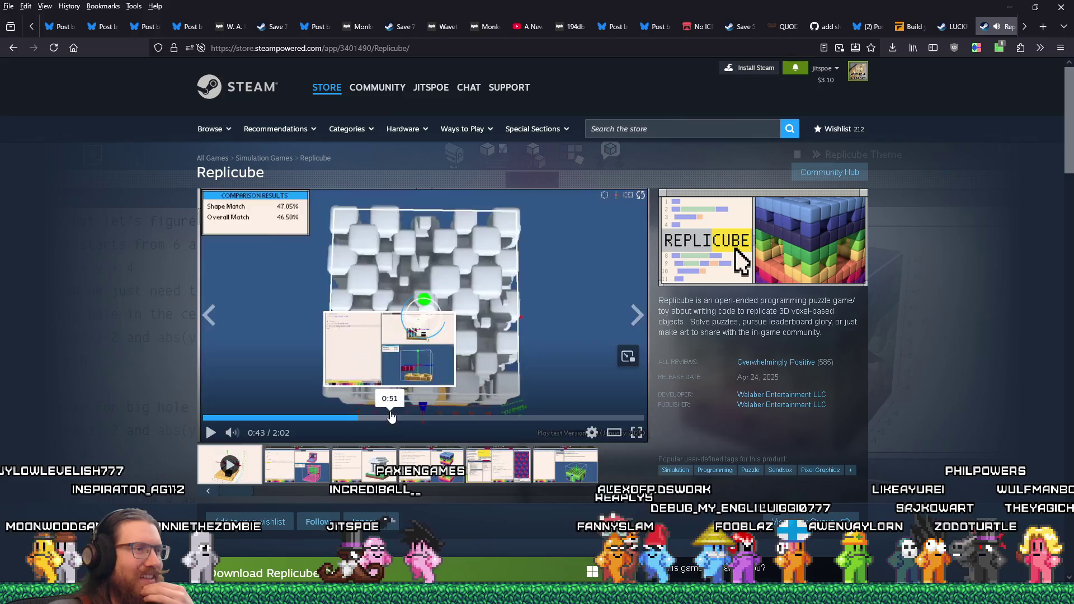
pyautogui.click(395, 418)
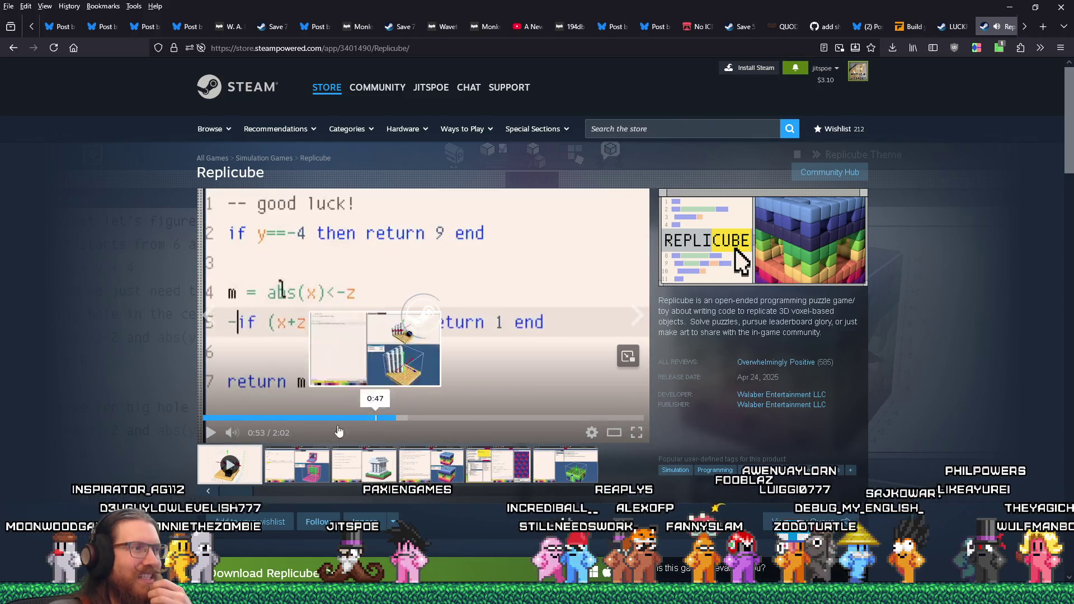
pyautogui.click(422, 320)
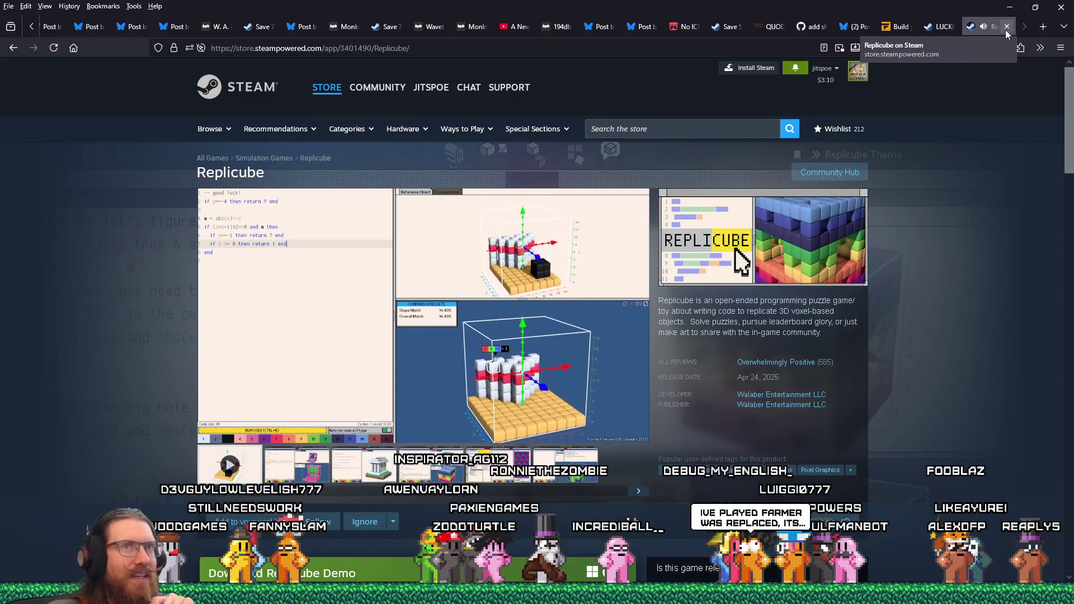
pyautogui.click(1005, 28)
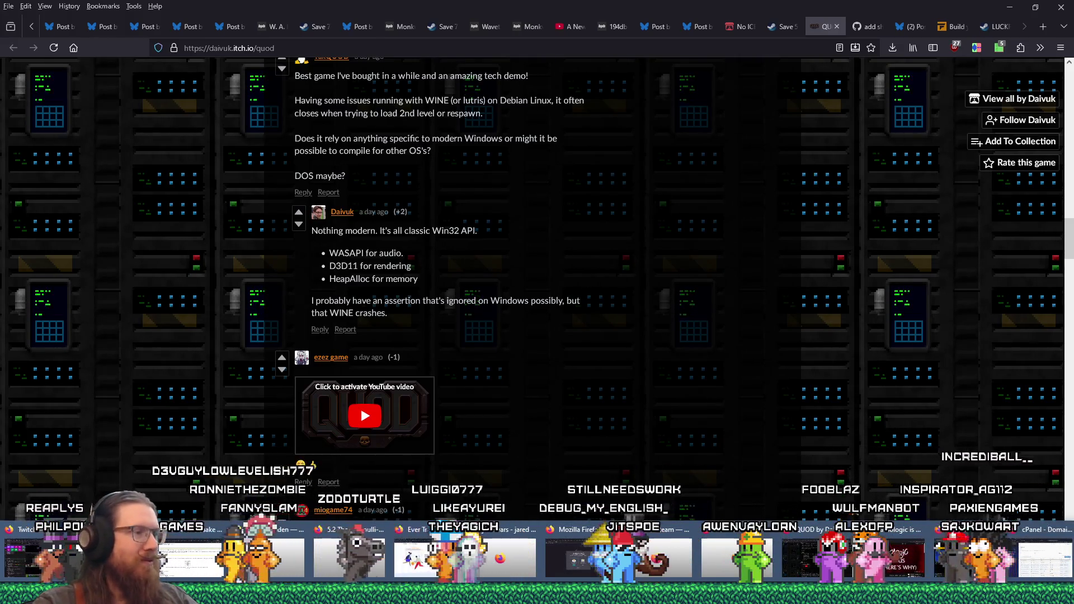
# Bring up the taskbar previews of the open Firefox and Notepad windows
pyautogui.moveTo(537, 596)
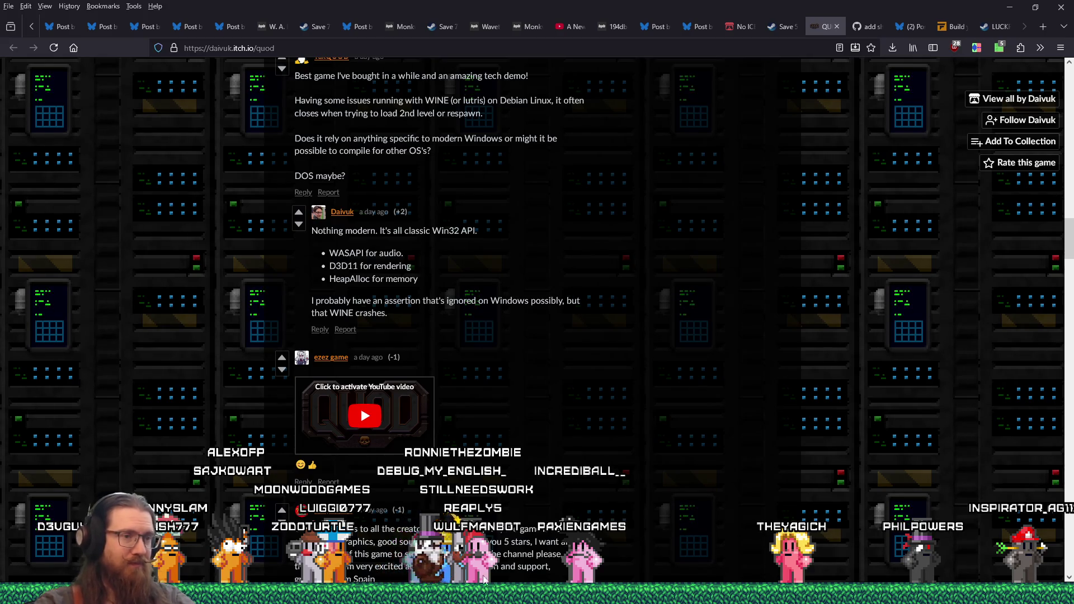
# Bring kook_todo.txt forward and select line 10, the note about wedging your head under the slope
pyautogui.moveTo(704, 595)
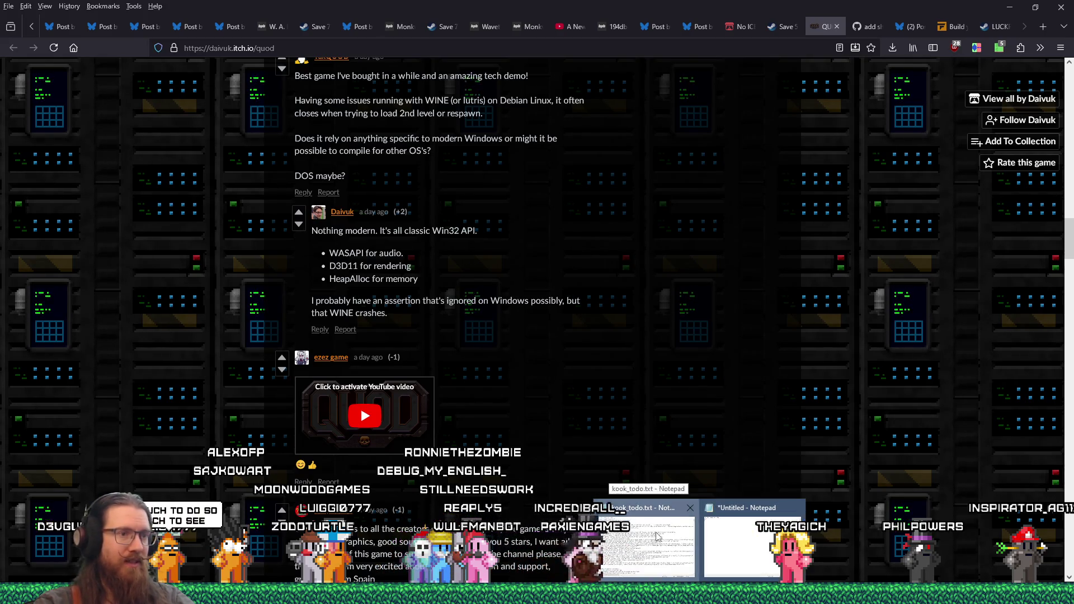
pyautogui.click(658, 538)
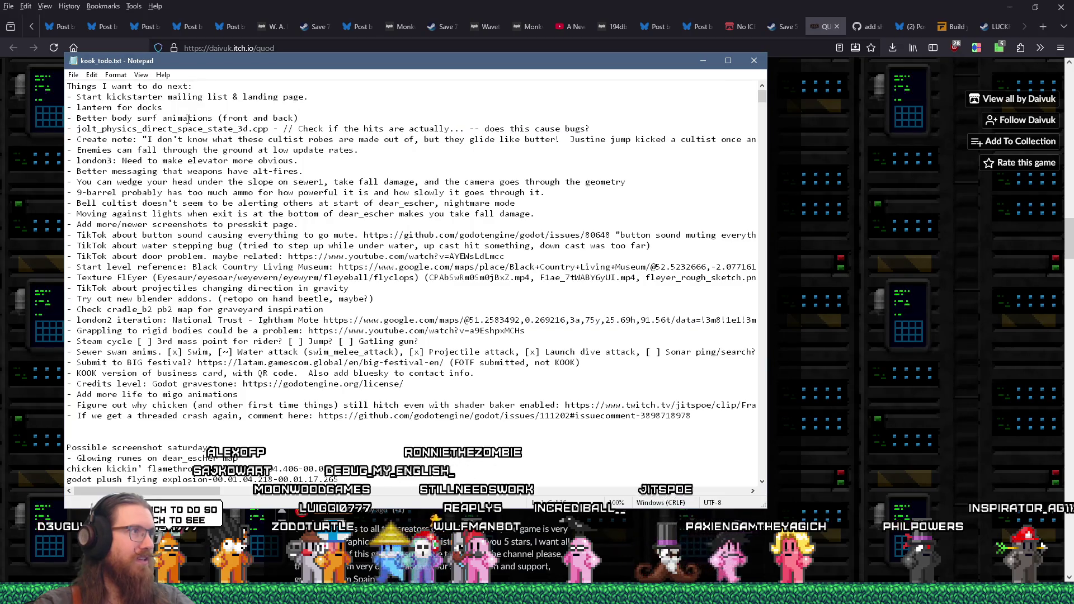
pyautogui.click(173, 128)
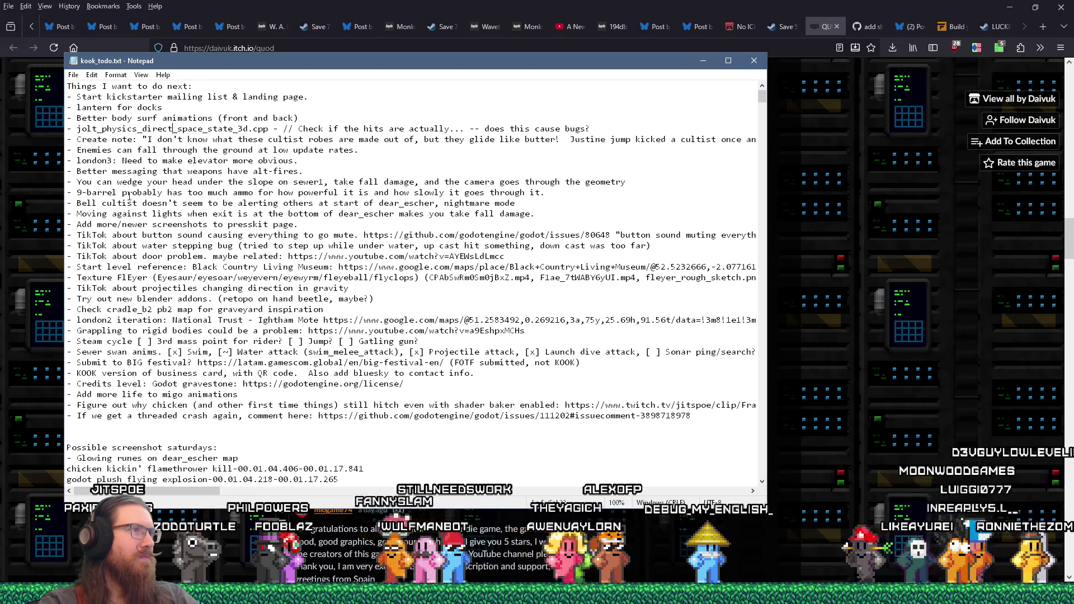
pyautogui.moveTo(68, 182); pyautogui.dragTo(614, 178)
pyautogui.click(649, 175)
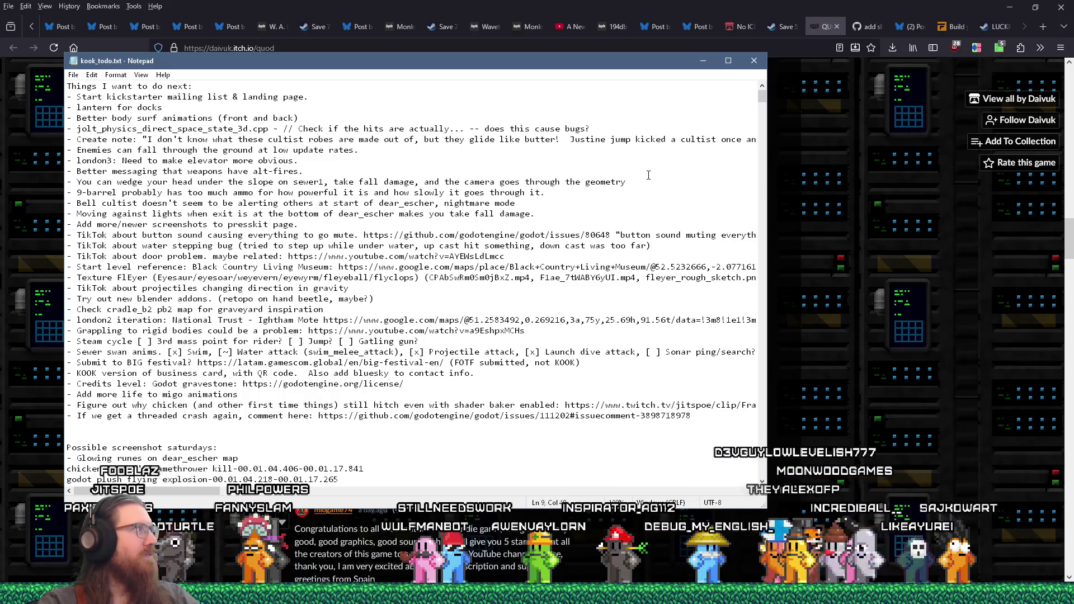
pyautogui.click(652, 181)
pyautogui.hotkey('shift', 'Home')
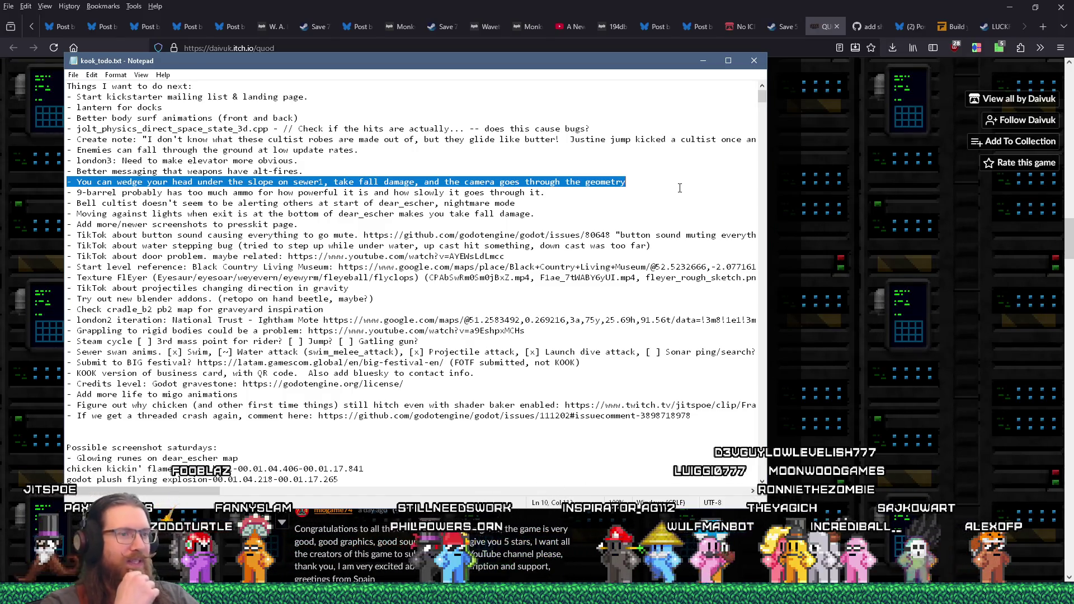
pyautogui.hotkey('alt', 'Tab')
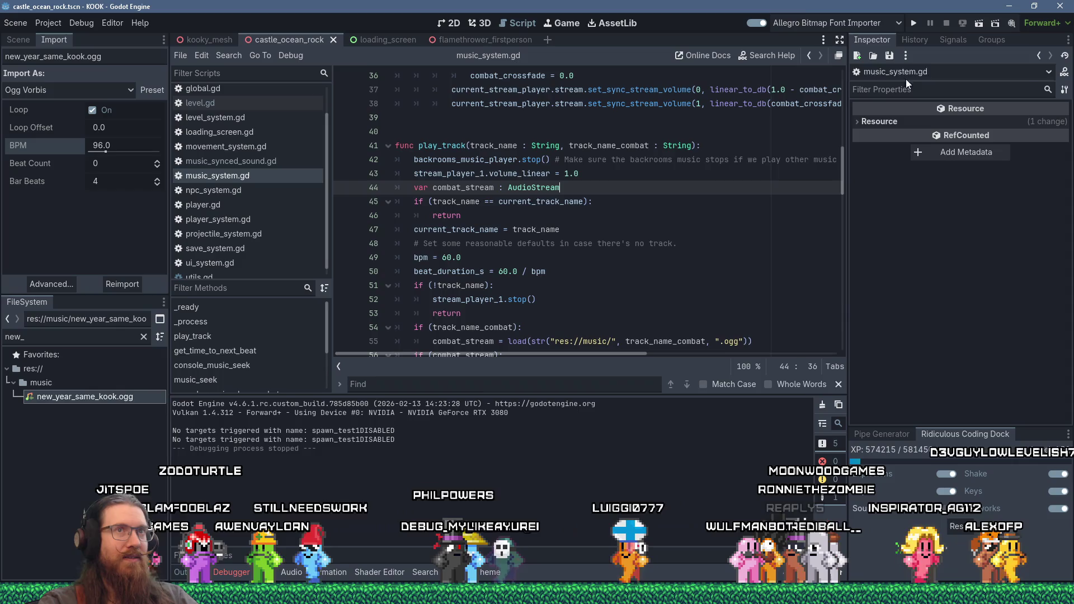
# Launch the game, load map sewer1 from the console, delete enemies and enable noclip
pyautogui.press('F5')
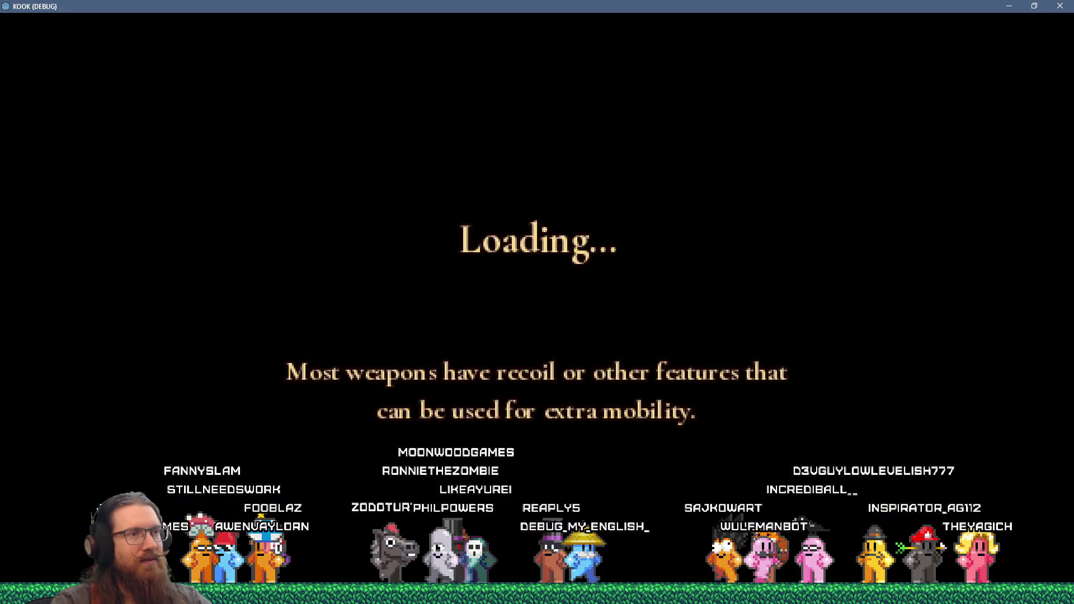
pyautogui.press('`')
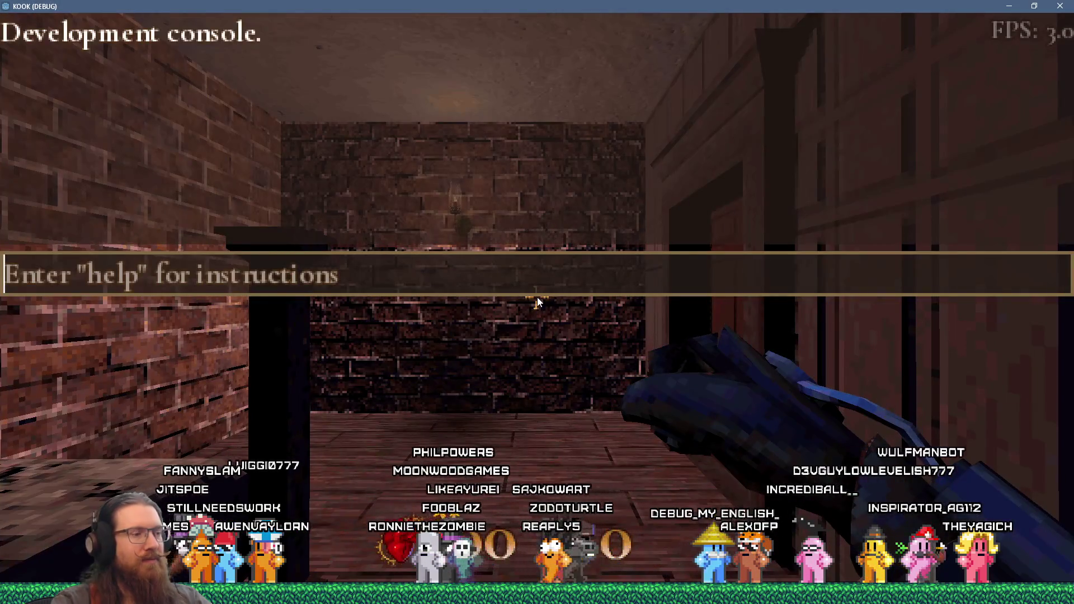
pyautogui.write('map sewer')
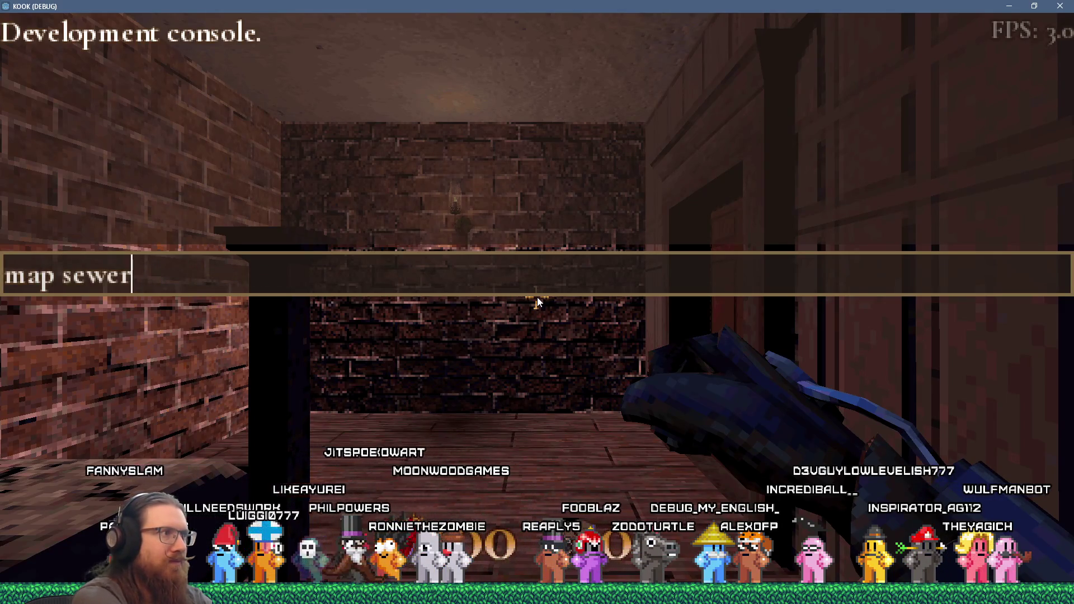
pyautogui.write('1')
pyautogui.press('Return')
pyautogui.press('`')
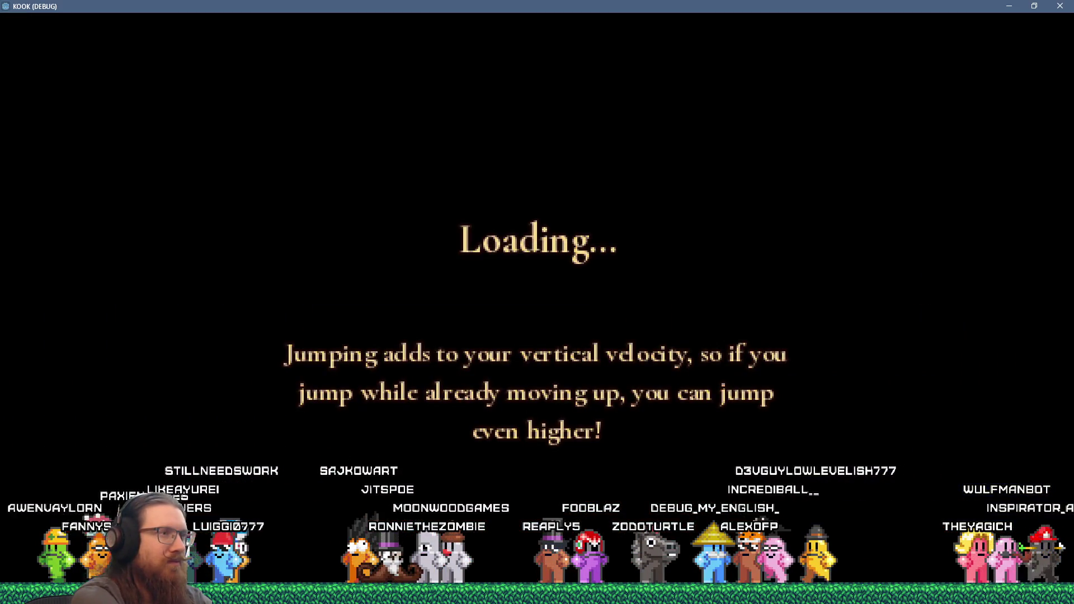
pyautogui.press('`')
pyautogui.write('delete_enemies')
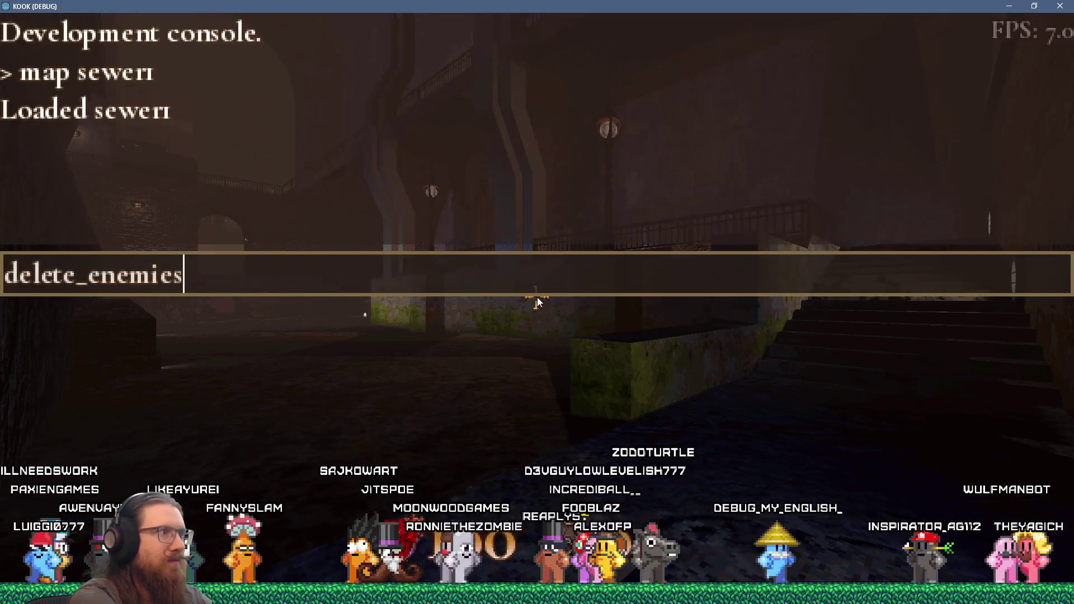
pyautogui.press('Return')
pyautogui.press('`')
pyautogui.press('`')
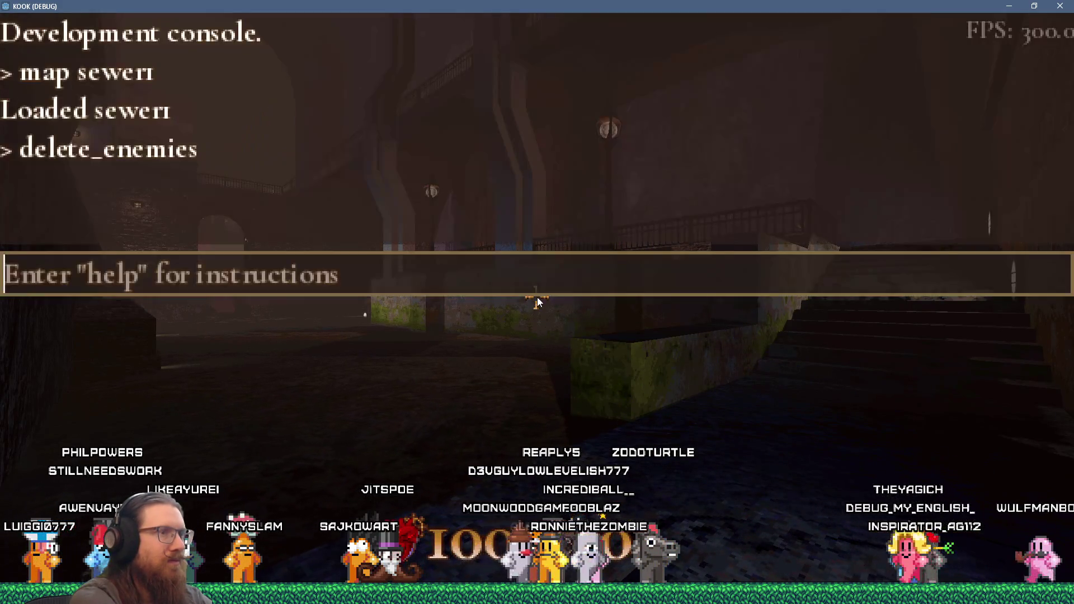
pyautogui.write('no')
pyautogui.press('Return')
pyautogui.press('`')
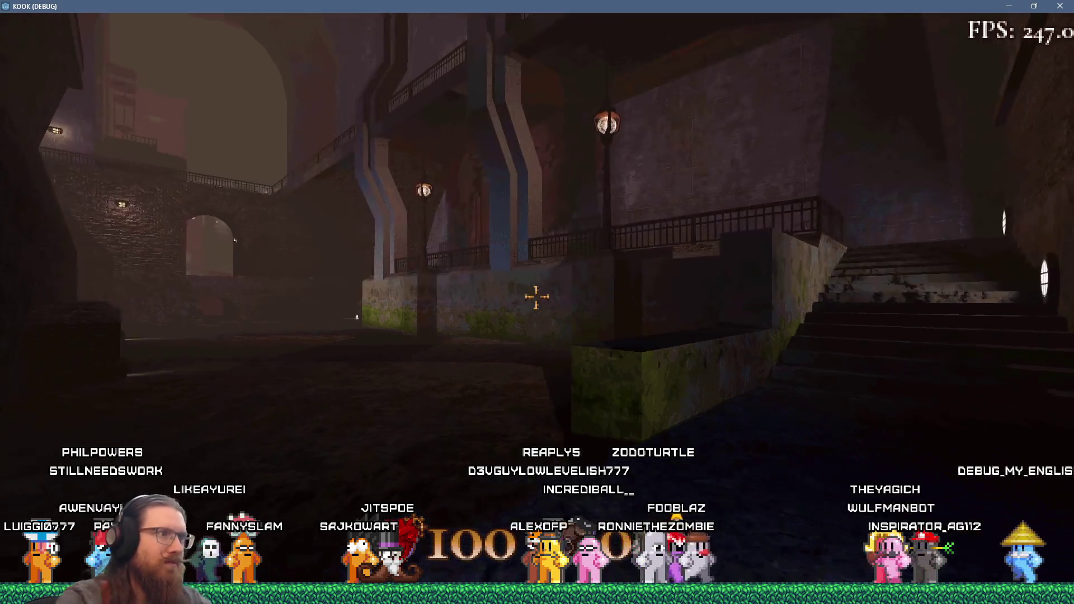
# Fly through the courtyard archway past the tower, then turn noclip off
pyautogui.press('w')
pyautogui.press('w')
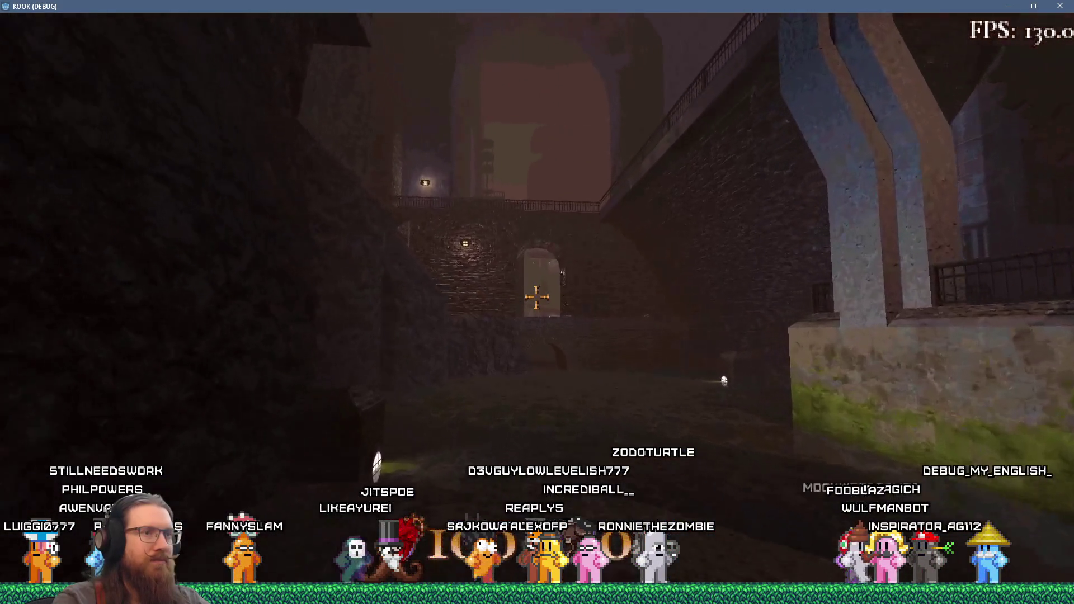
pyautogui.press('w')
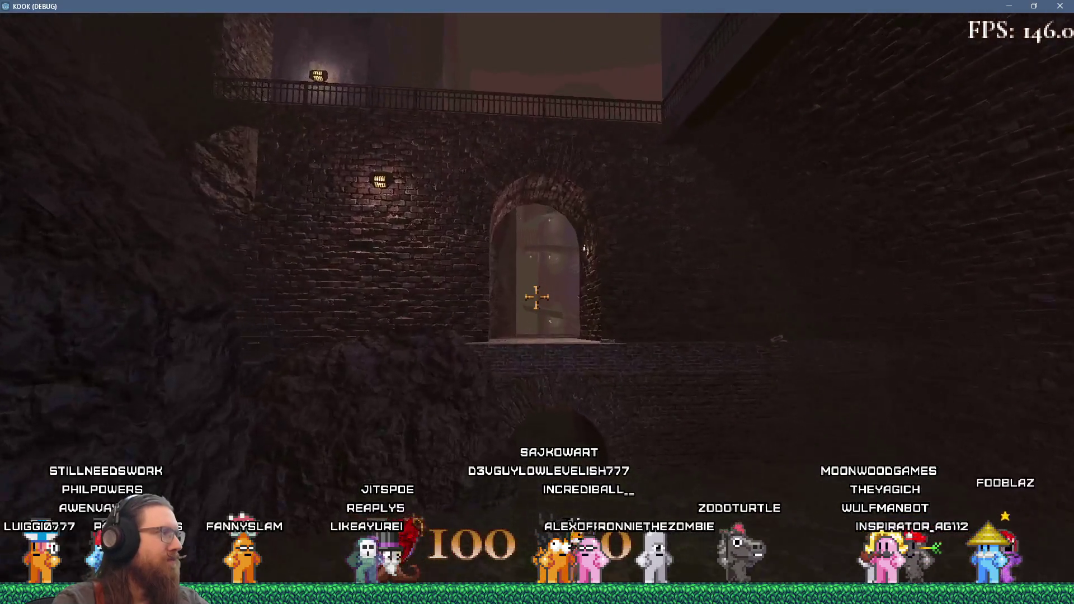
pyautogui.press('w')
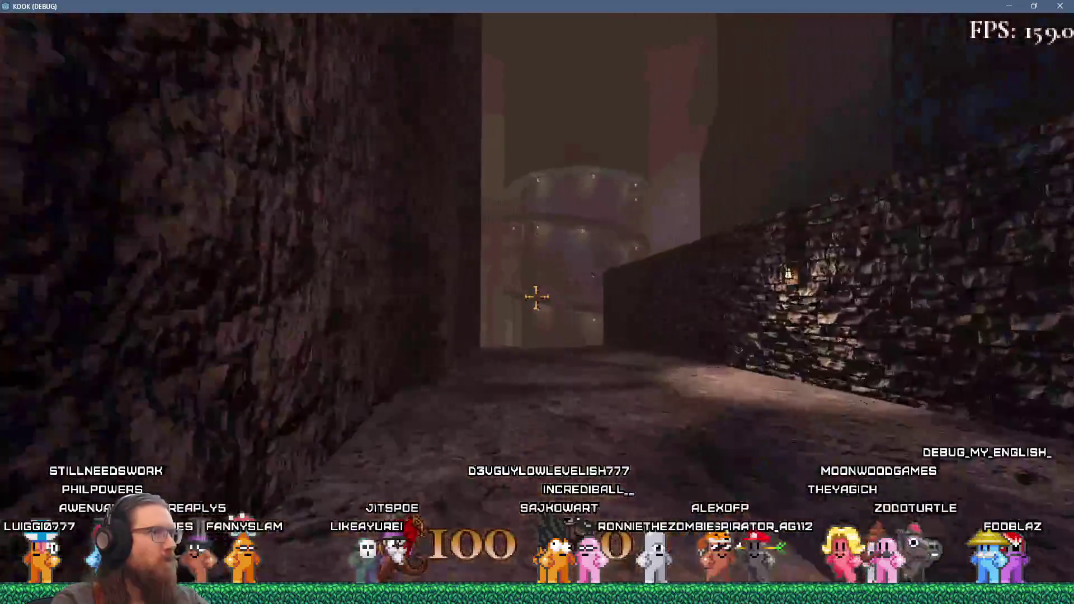
pyautogui.press('w')
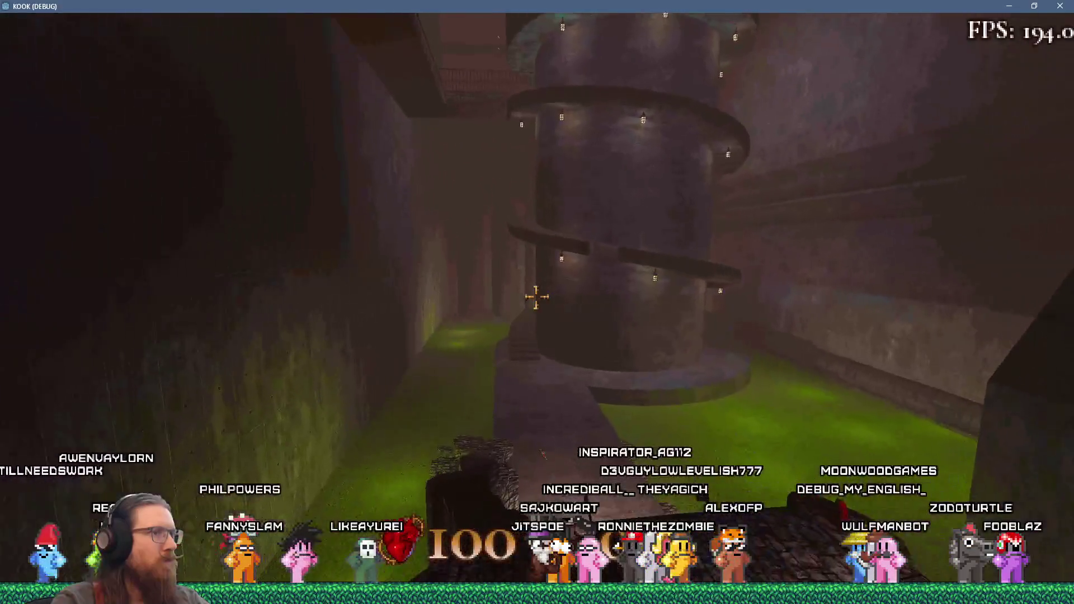
# Walk down the green corridor under the large block and jump onto the overhang ledge
pyautogui.press('w')
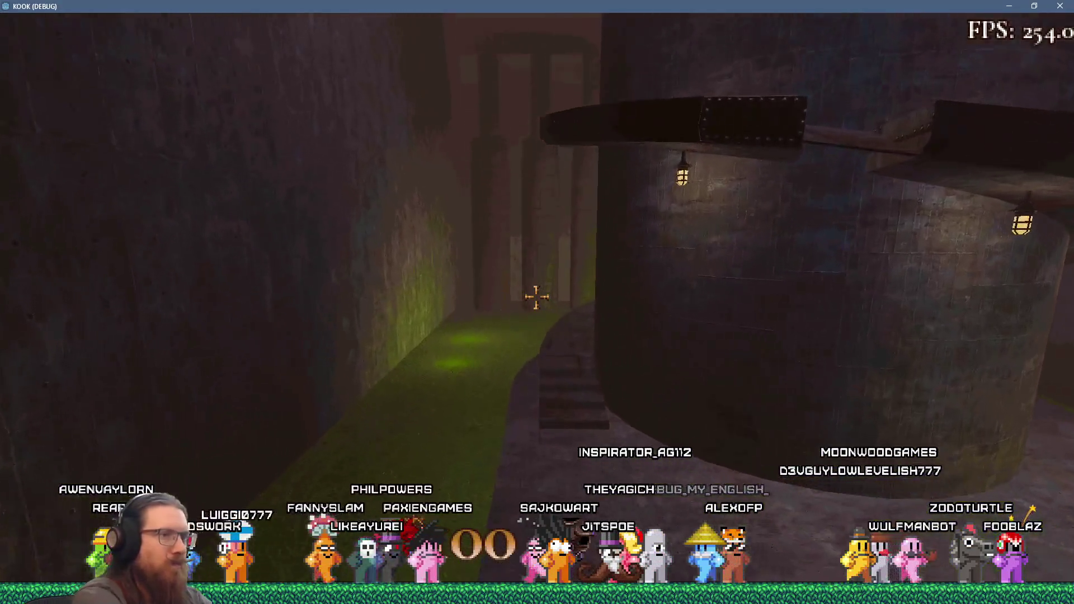
pyautogui.press('`')
pyautogui.write('noclip')
pyautogui.press('Return')
pyautogui.press('`')
pyautogui.press('w')
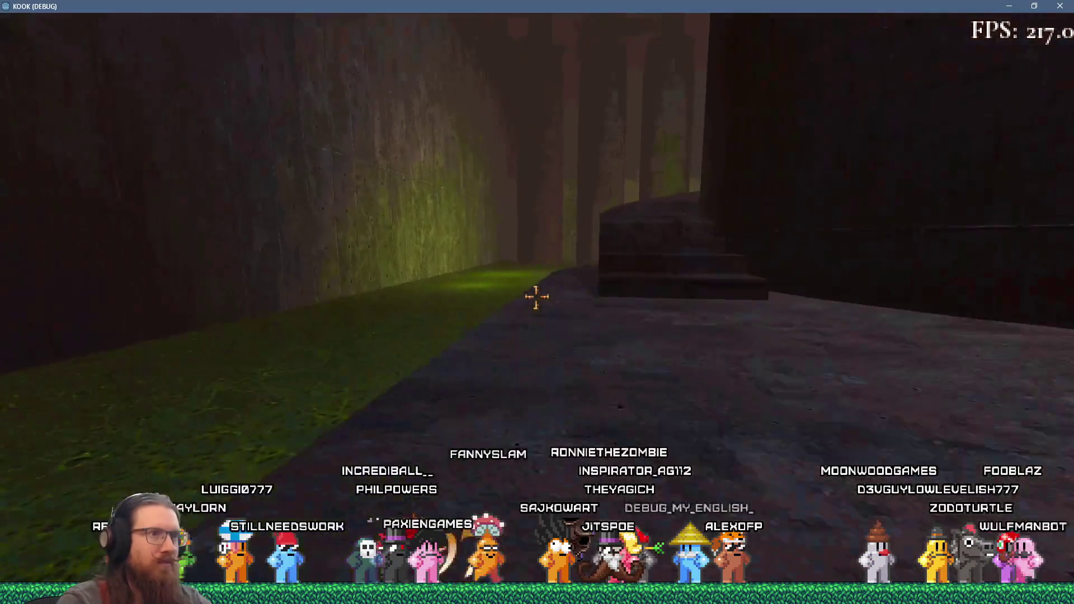
pyautogui.press('w')
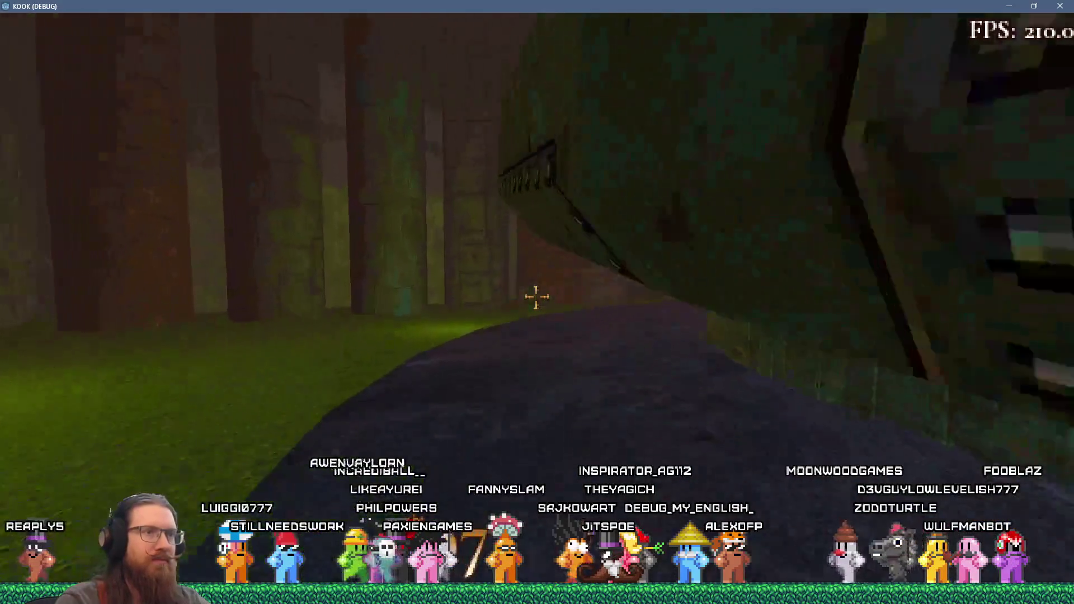
pyautogui.press('w')
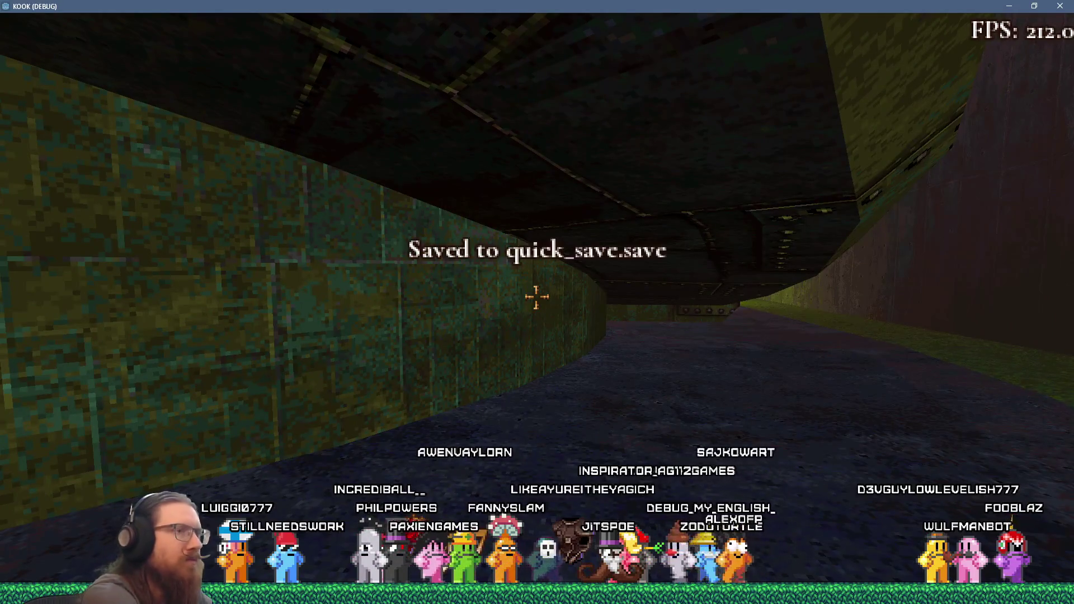
pyautogui.press('w')
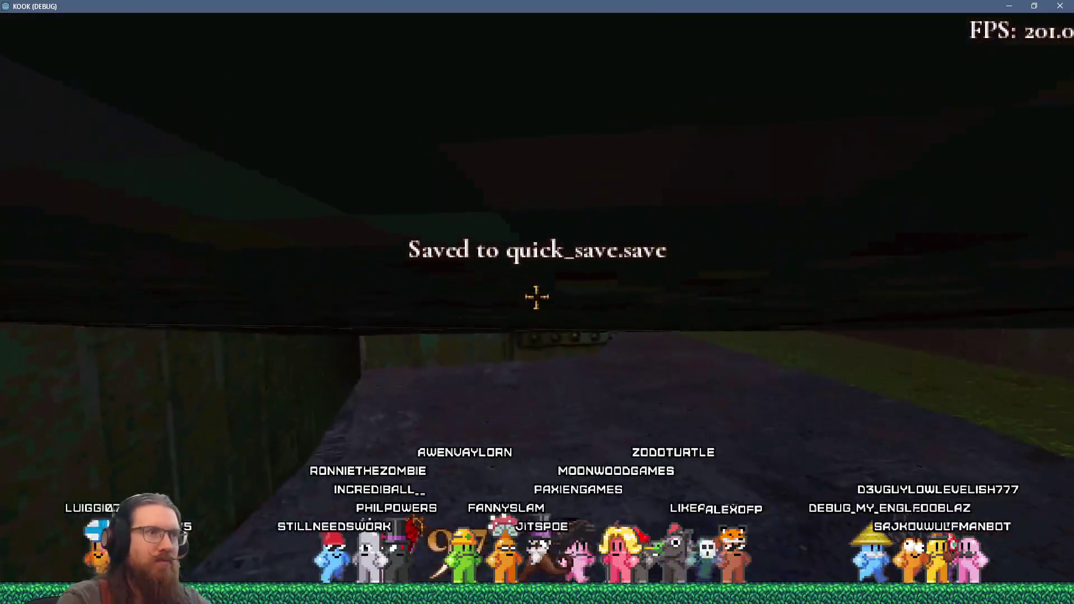
pyautogui.press('w')
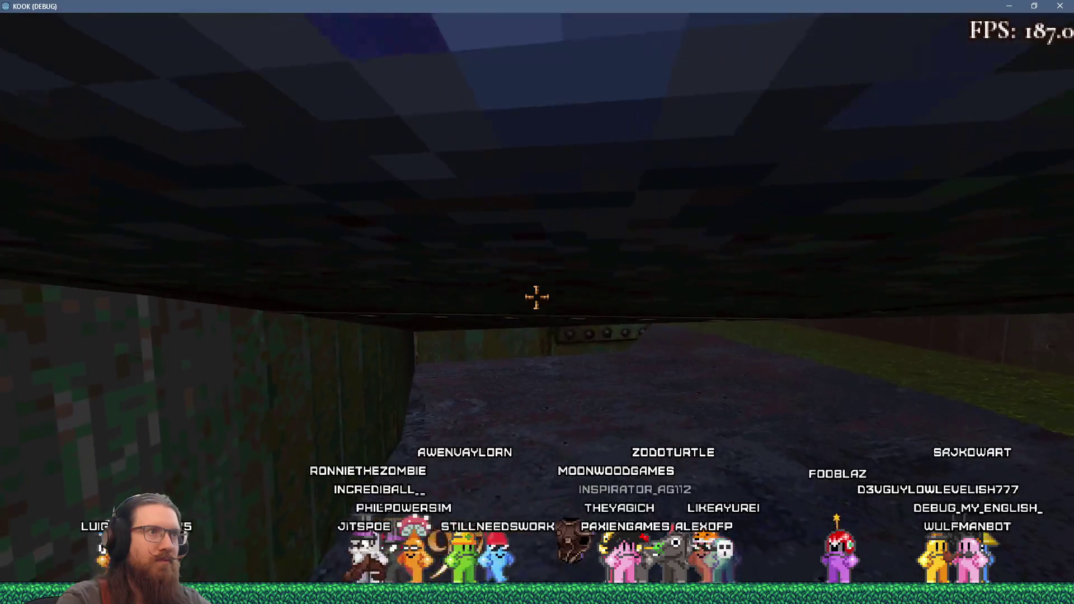
pyautogui.press('space')
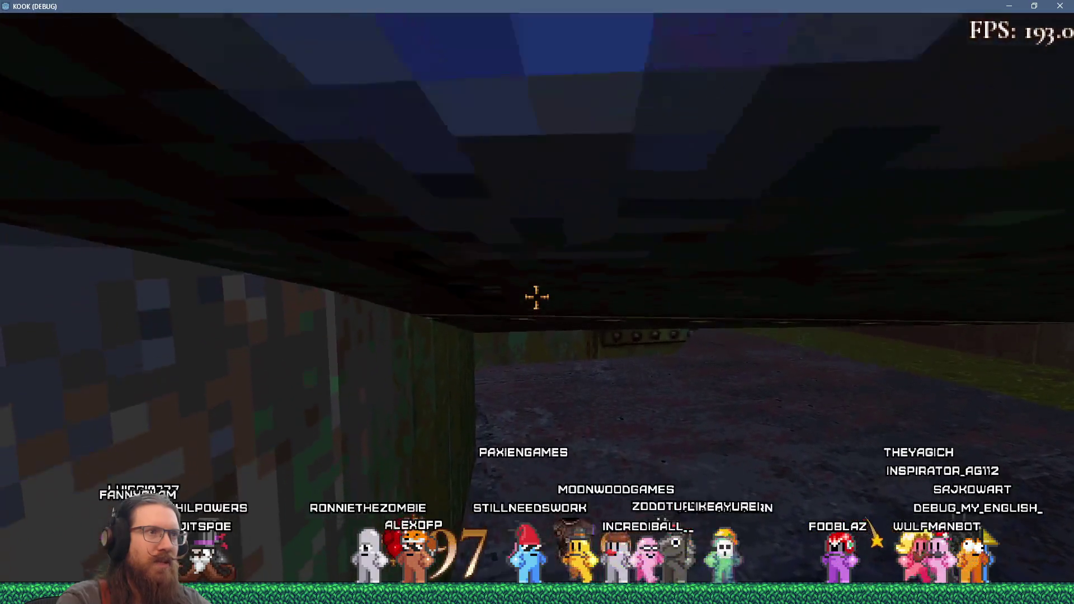
pyautogui.press('w')
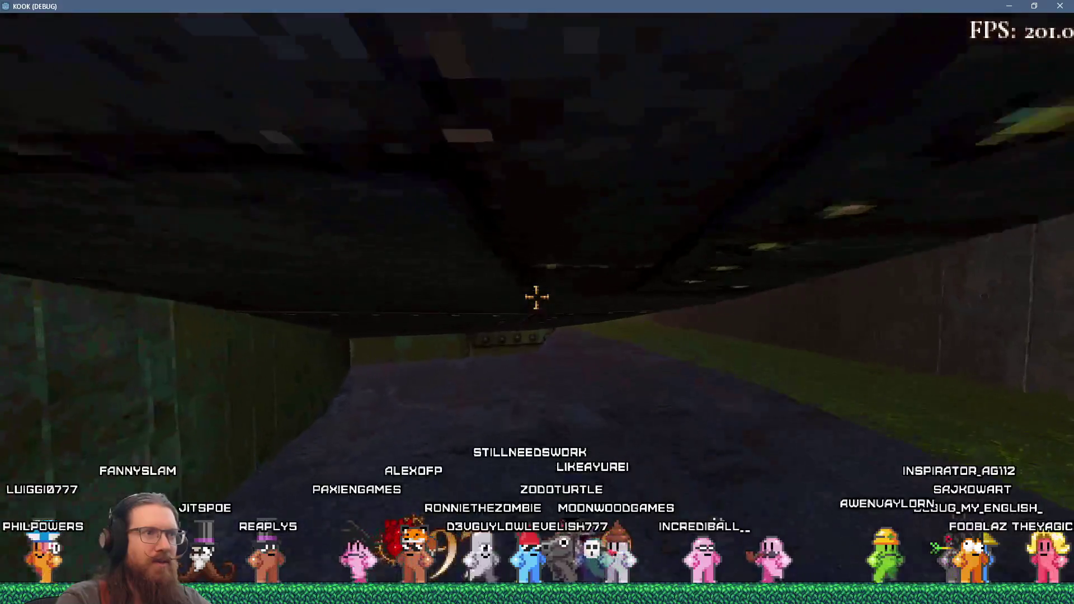
# Jump repeatedly under the overhang into the ceiling, then move off the ledge into the tunnel
pyautogui.moveTo(537, 297)
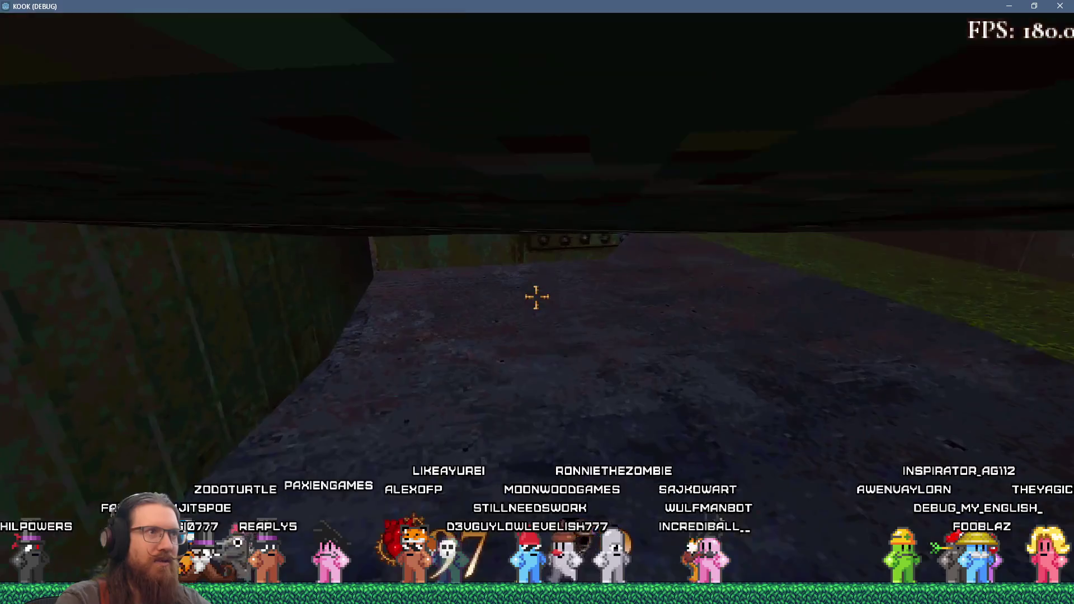
pyautogui.press('w')
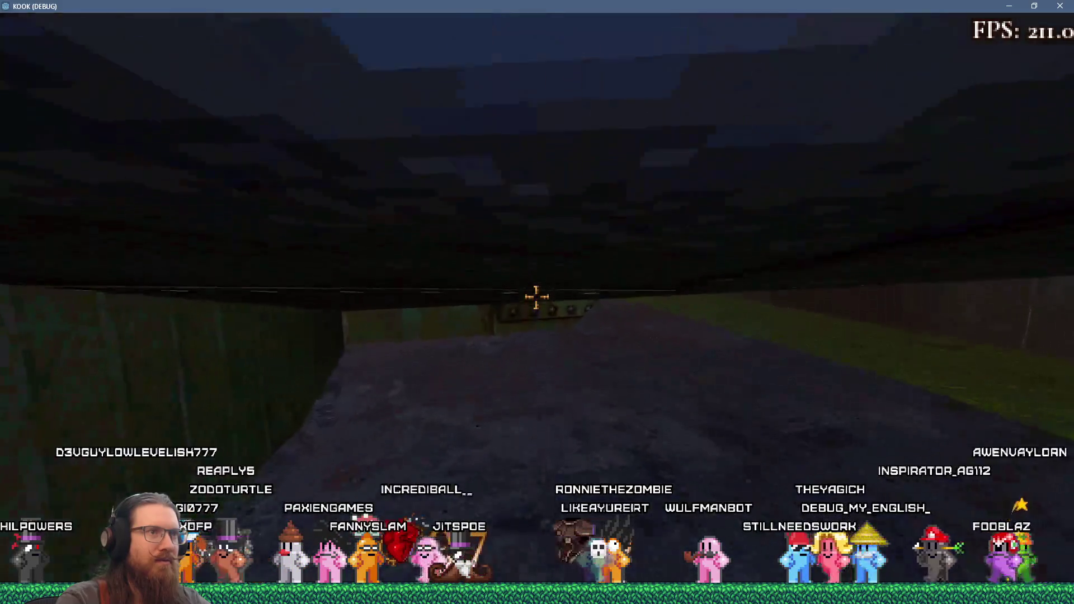
pyautogui.press('w')
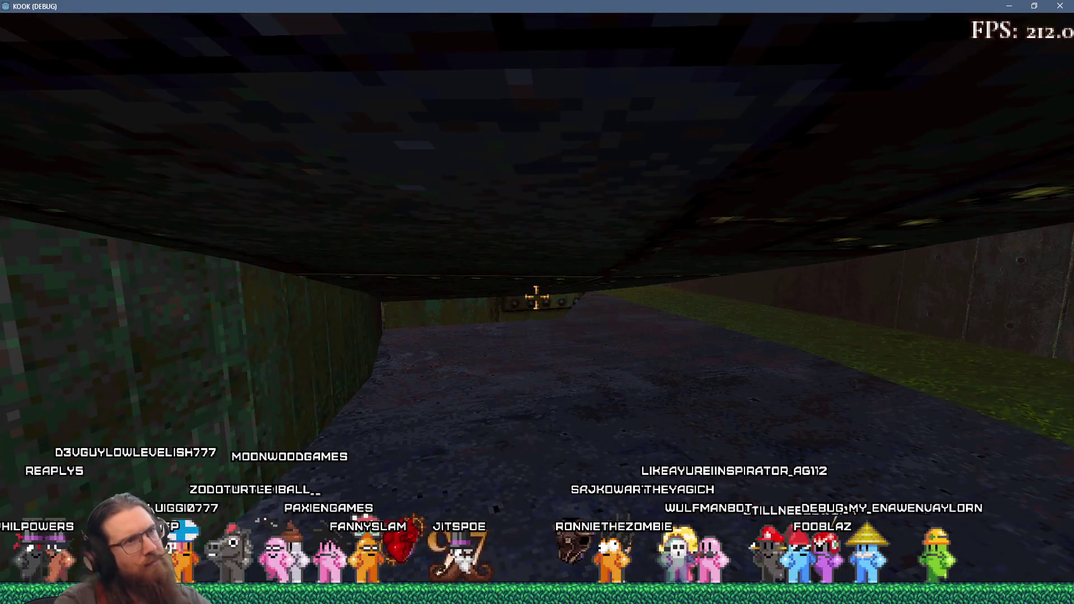
pyautogui.press('space')
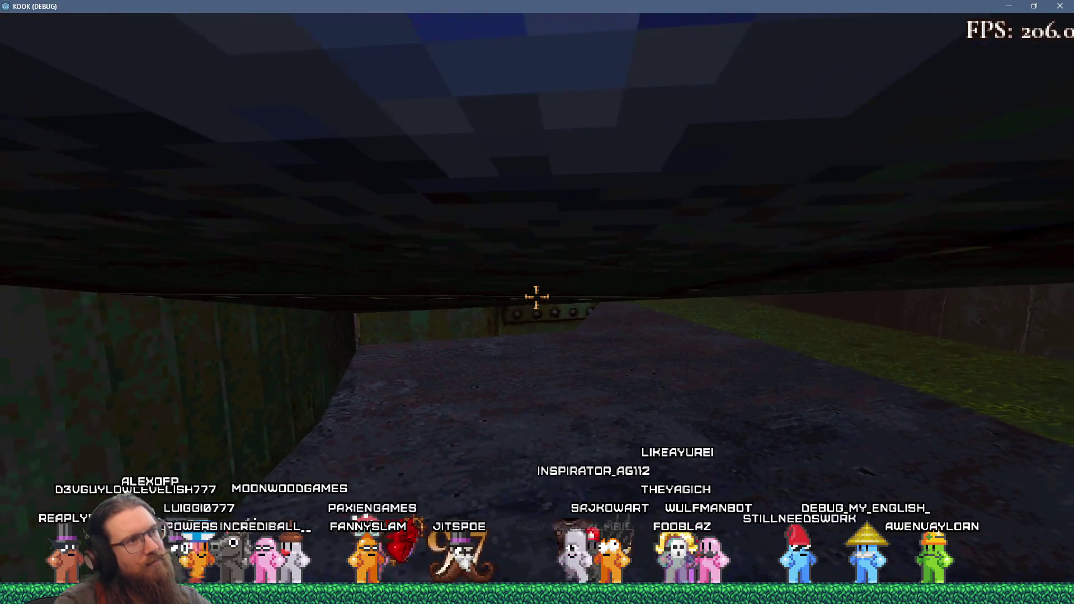
pyautogui.press('a')
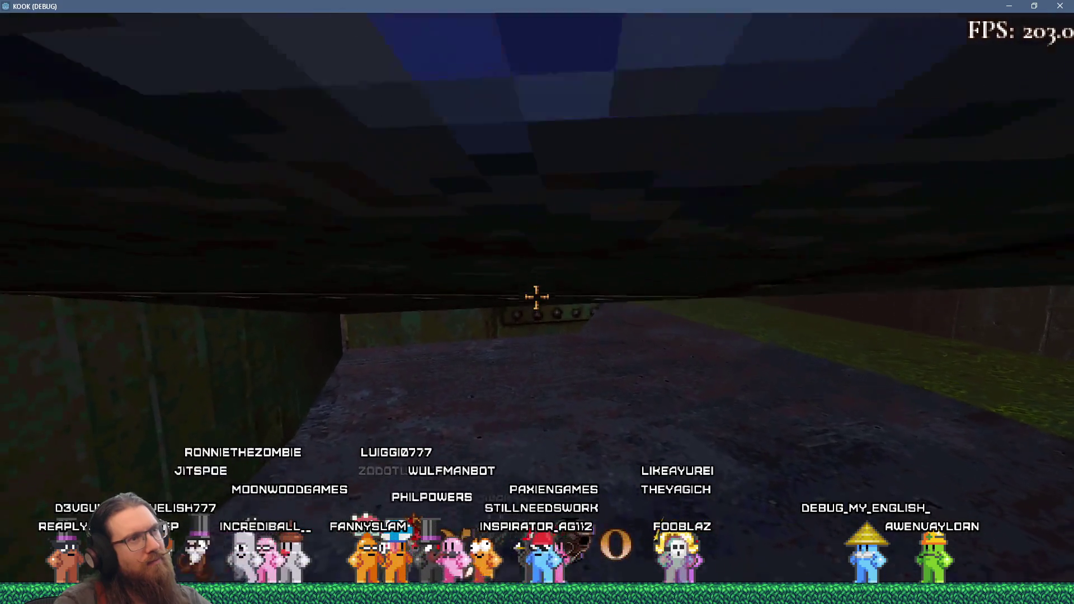
pyautogui.press('w')
pyautogui.press('space')
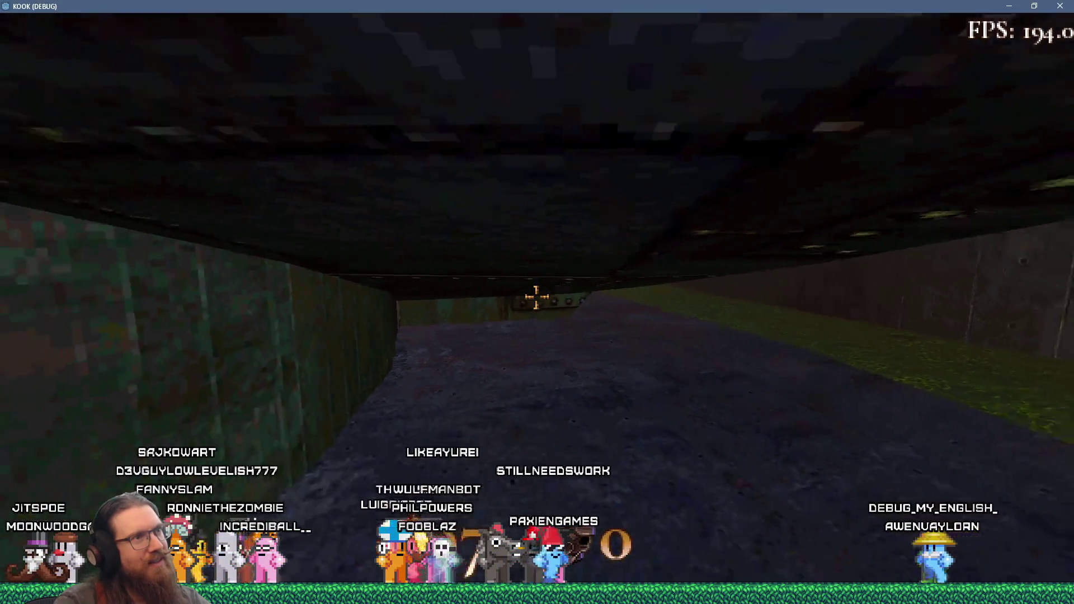
pyautogui.press('w')
pyautogui.press('w')
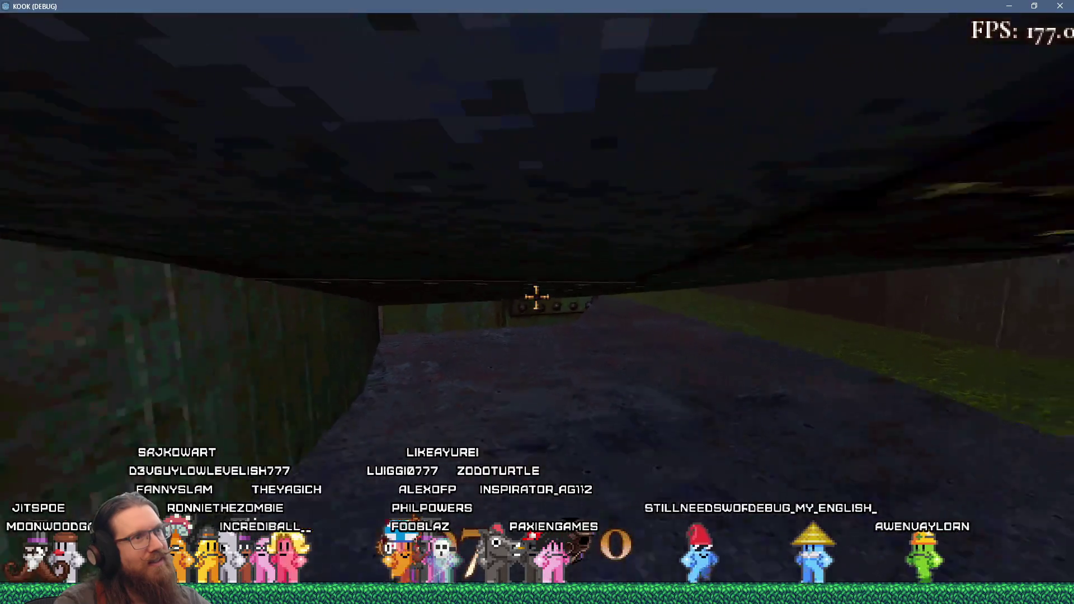
pyautogui.press('w')
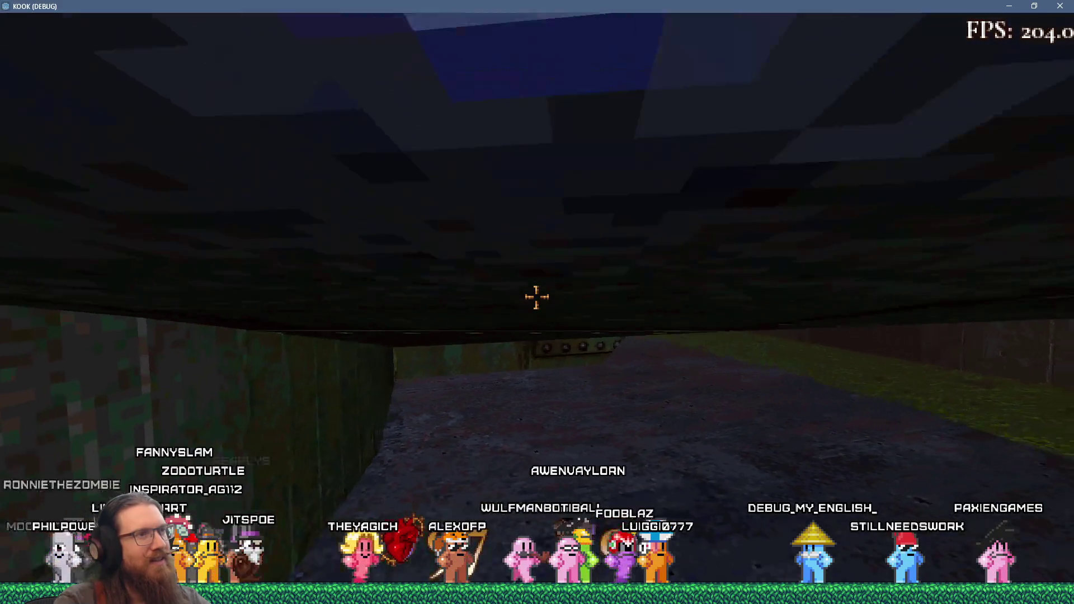
# Walk past the dark pillar, climb the stone stairs along the curved walkway to the riveted wall, then open the console
pyautogui.press('w')
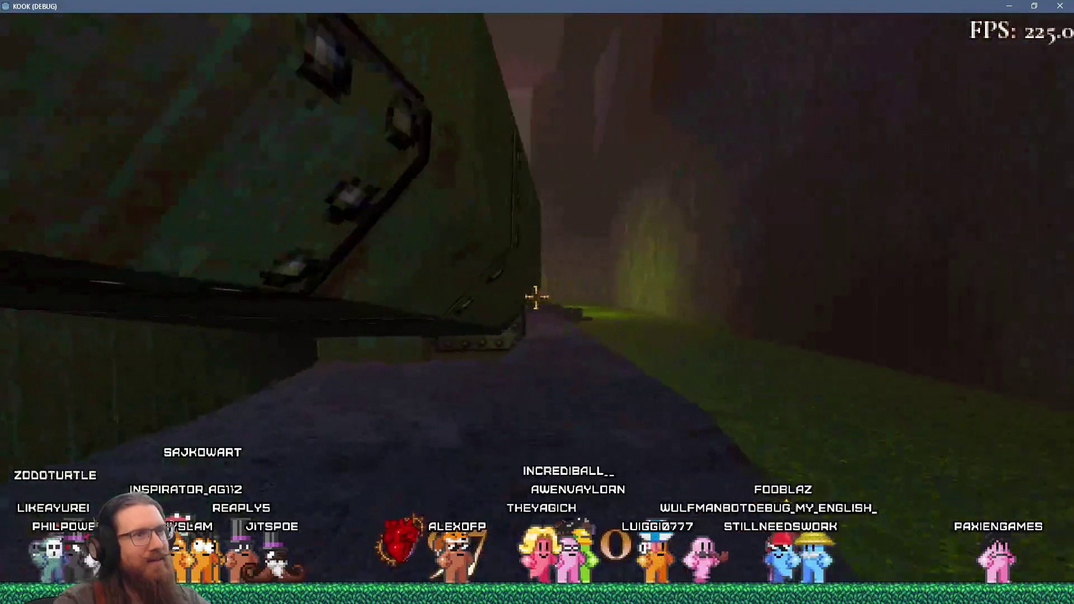
pyautogui.press('w')
pyautogui.press('w')
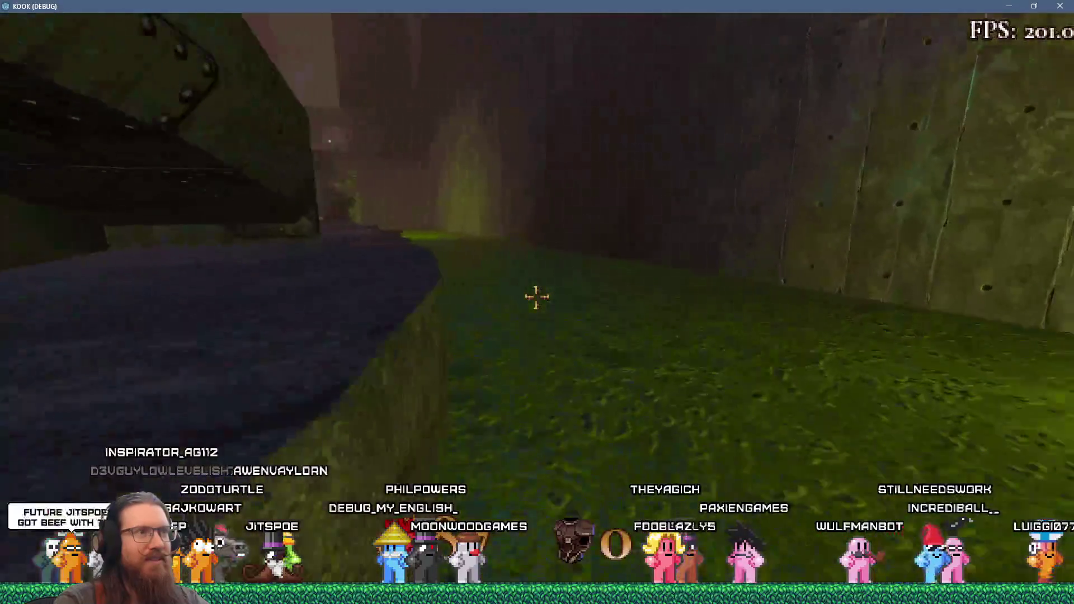
pyautogui.press('w')
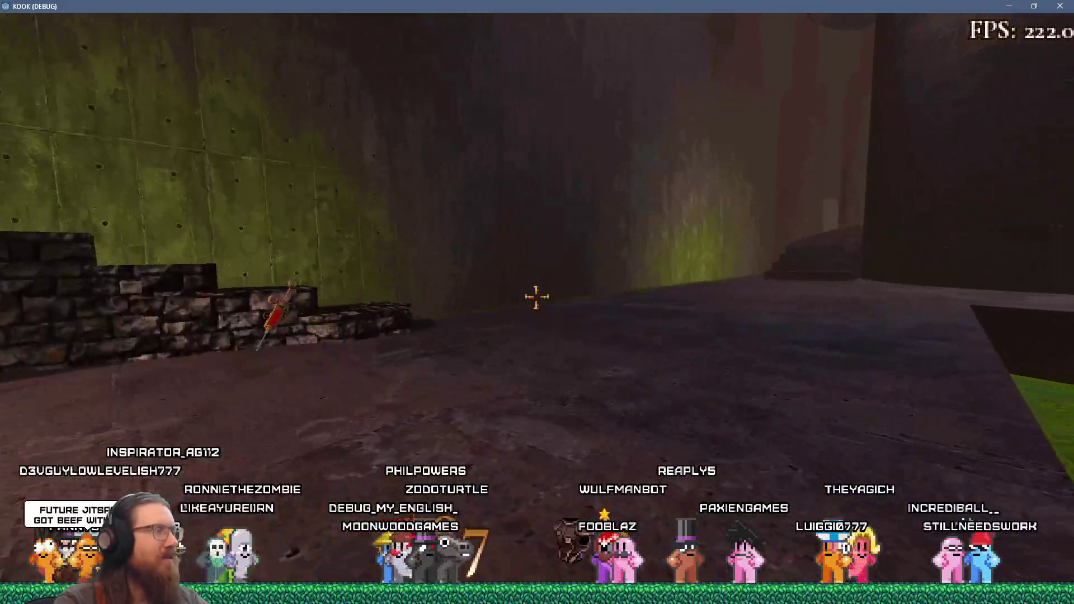
pyautogui.press('w')
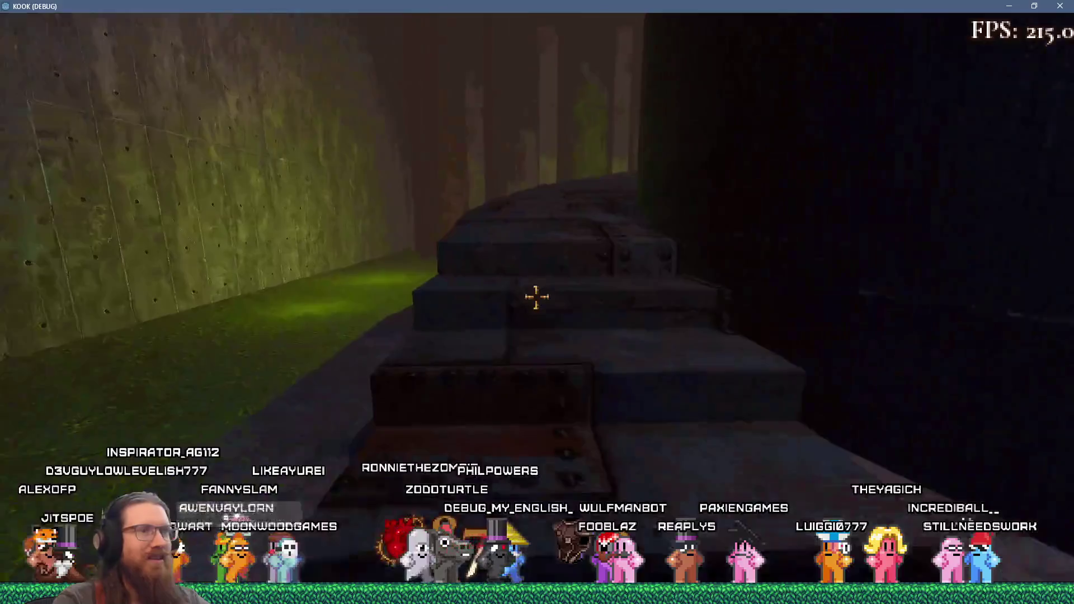
pyautogui.press('w')
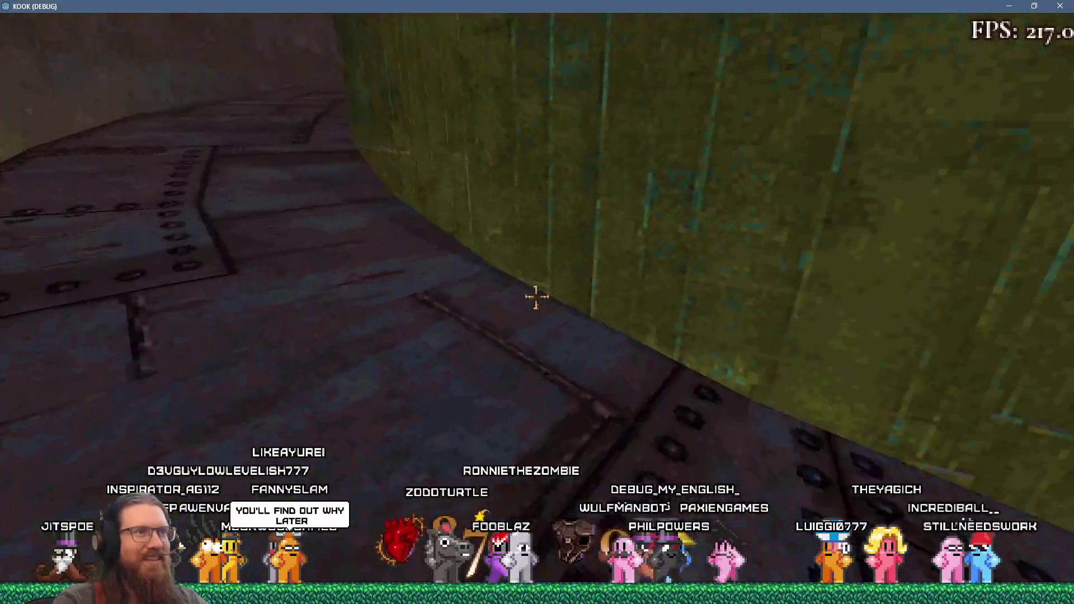
pyautogui.press('w')
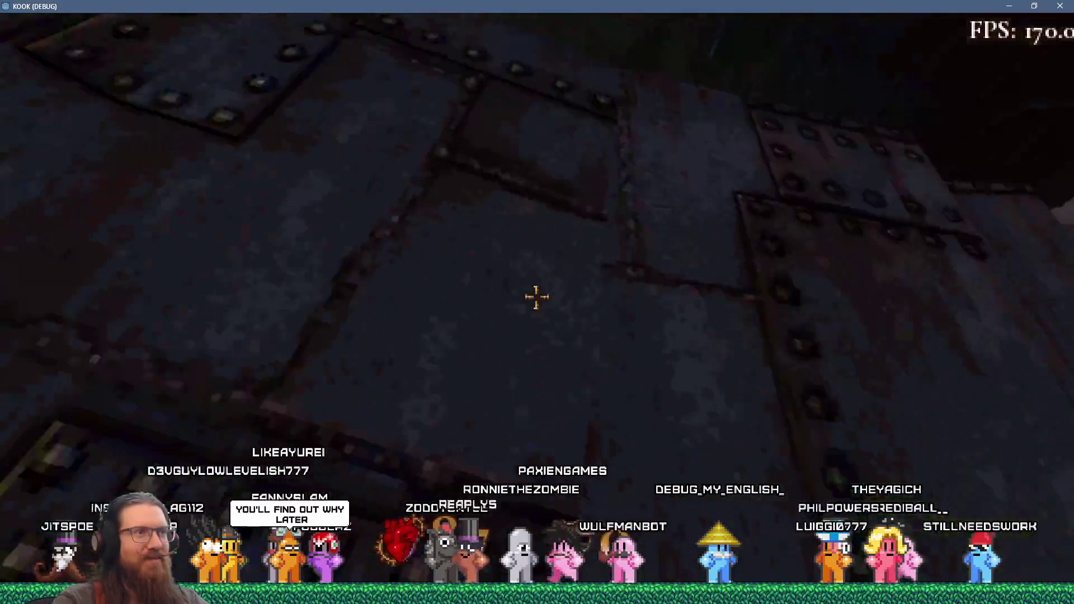
pyautogui.press('w')
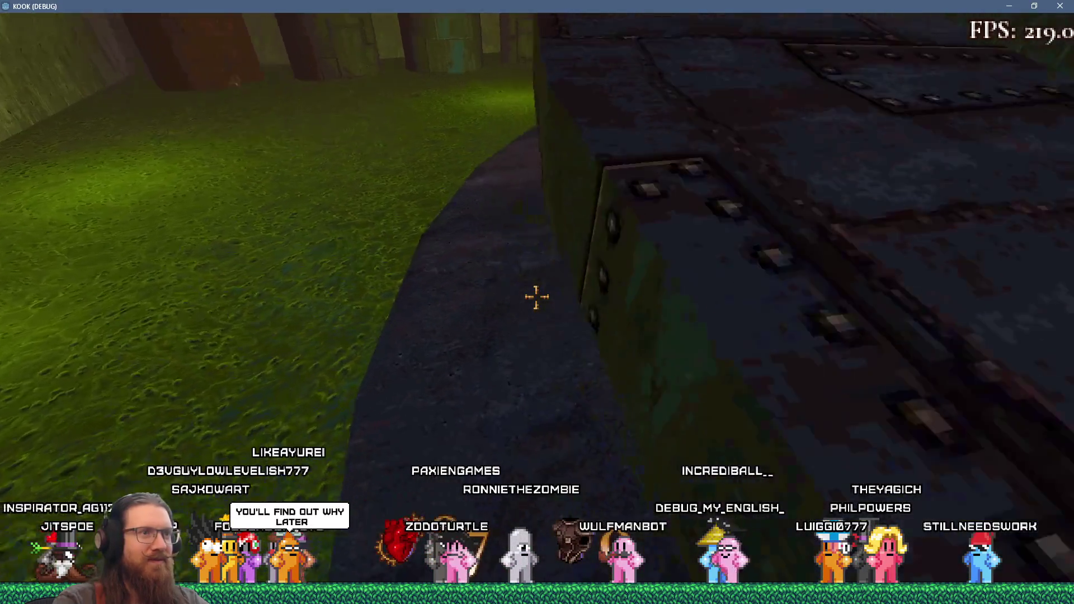
pyautogui.press('w')
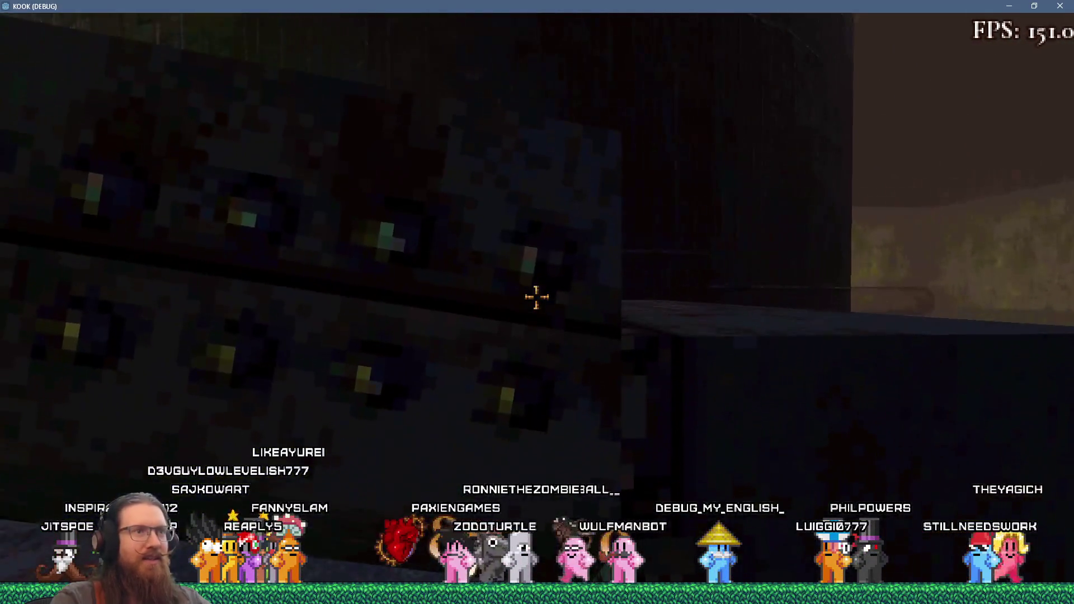
pyautogui.press('`')
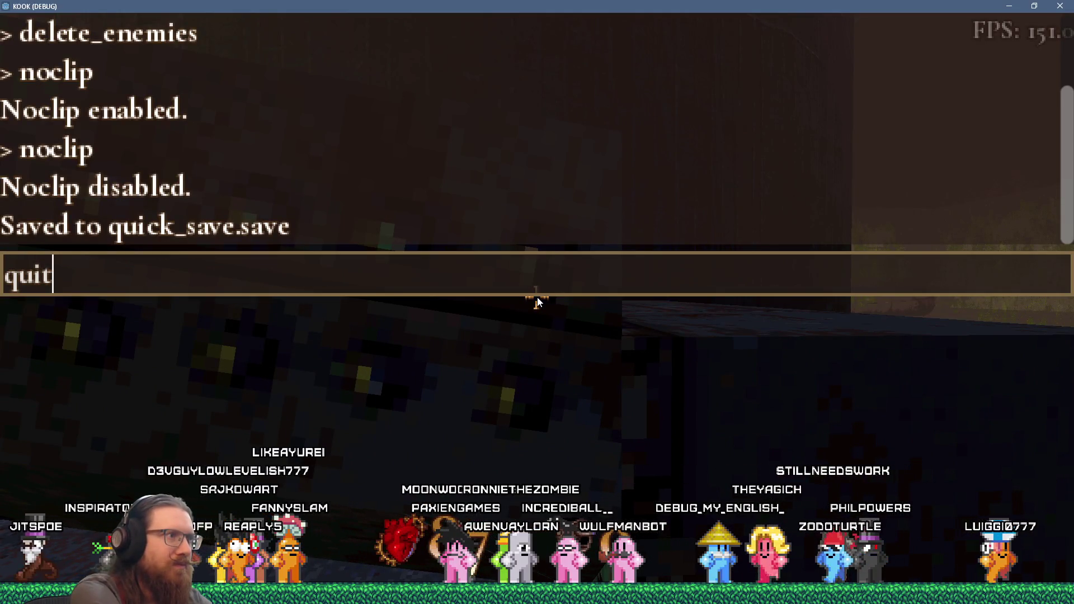
# Run the quit command in the debug console to close the game
pyautogui.press('Return')
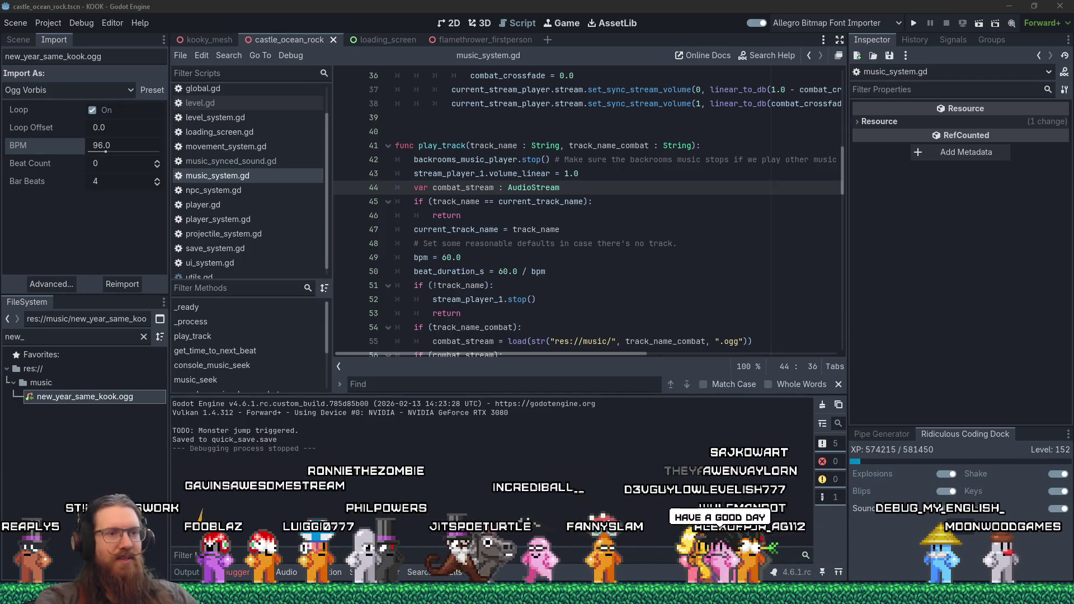
pyautogui.click(640, 244)
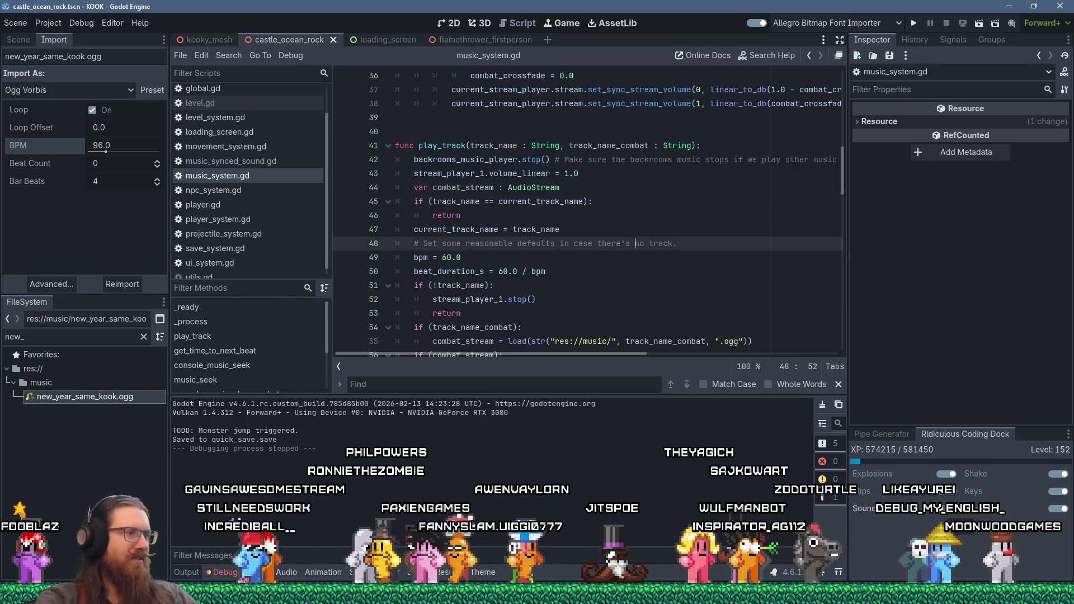
pyautogui.moveTo(537, 599)
pyautogui.press('Up')
pyautogui.press('Up')
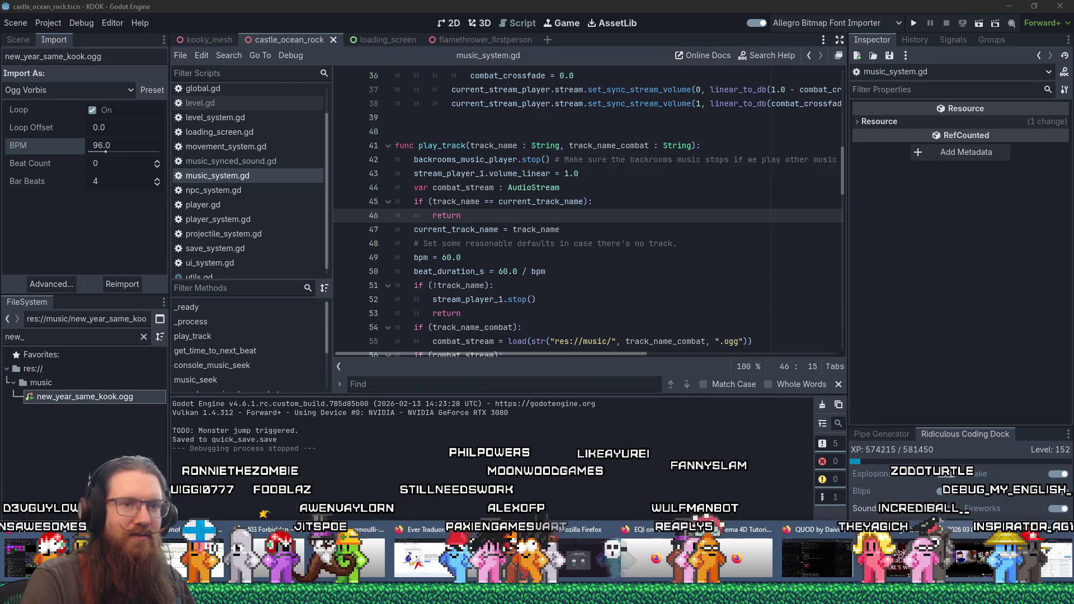
pyautogui.click(817, 557)
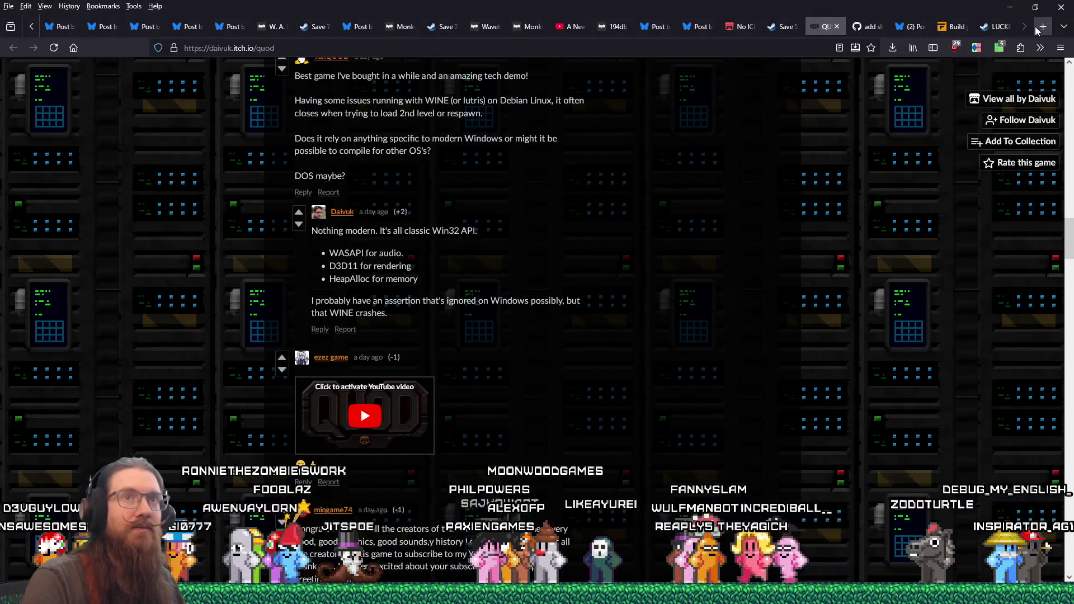
# Load twitch.tv in a new tab, then close it to land on the live stream tab
pyautogui.click(1039, 28)
pyautogui.write('twitch.tv/')
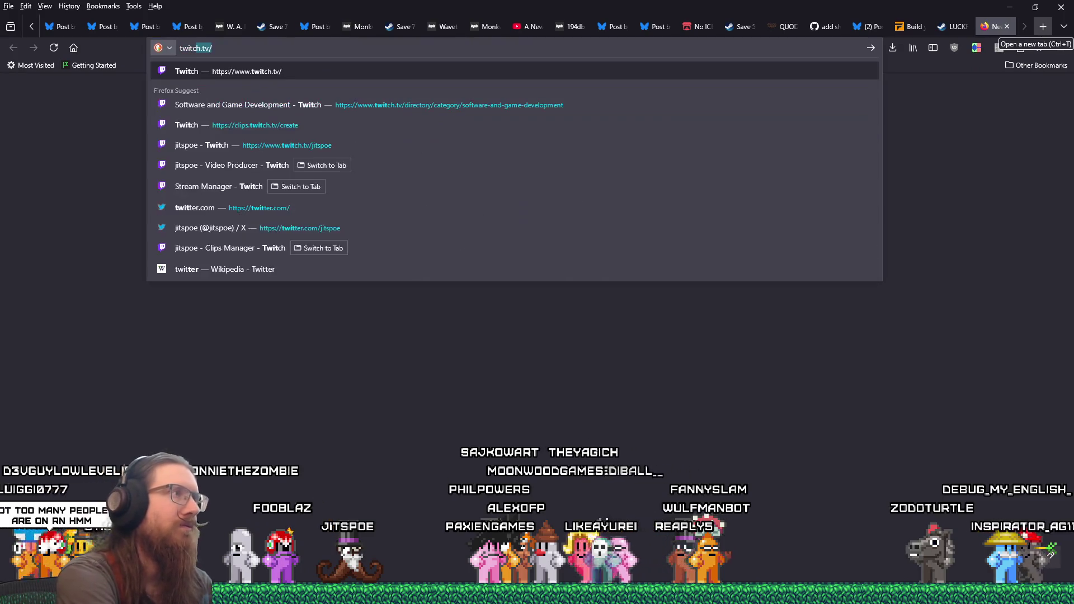
pyautogui.press('Return')
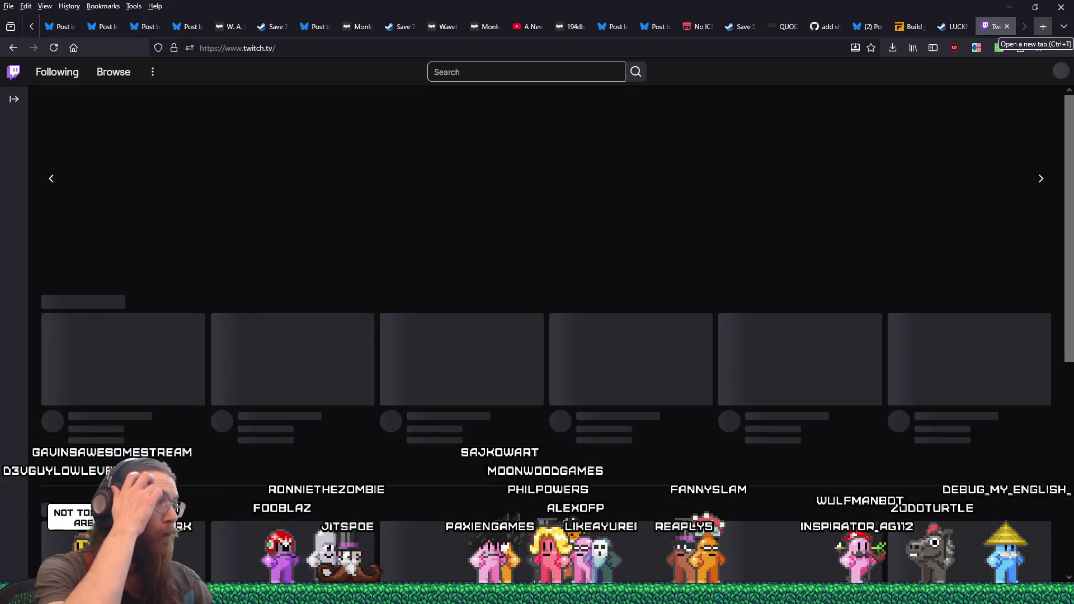
pyautogui.hotkey('ctrl', 'w')
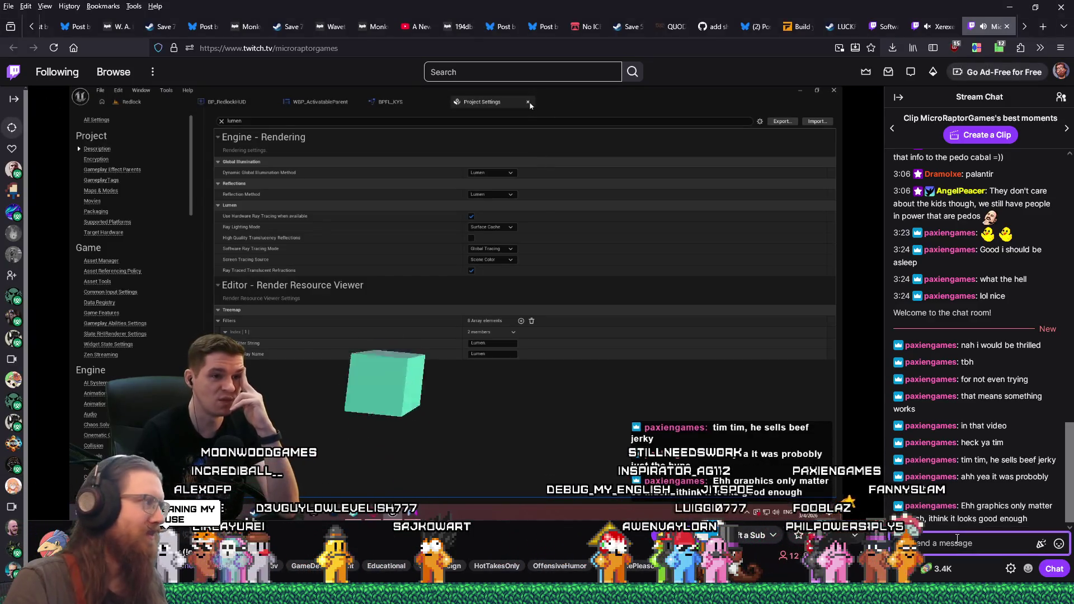
pyautogui.click(956, 539)
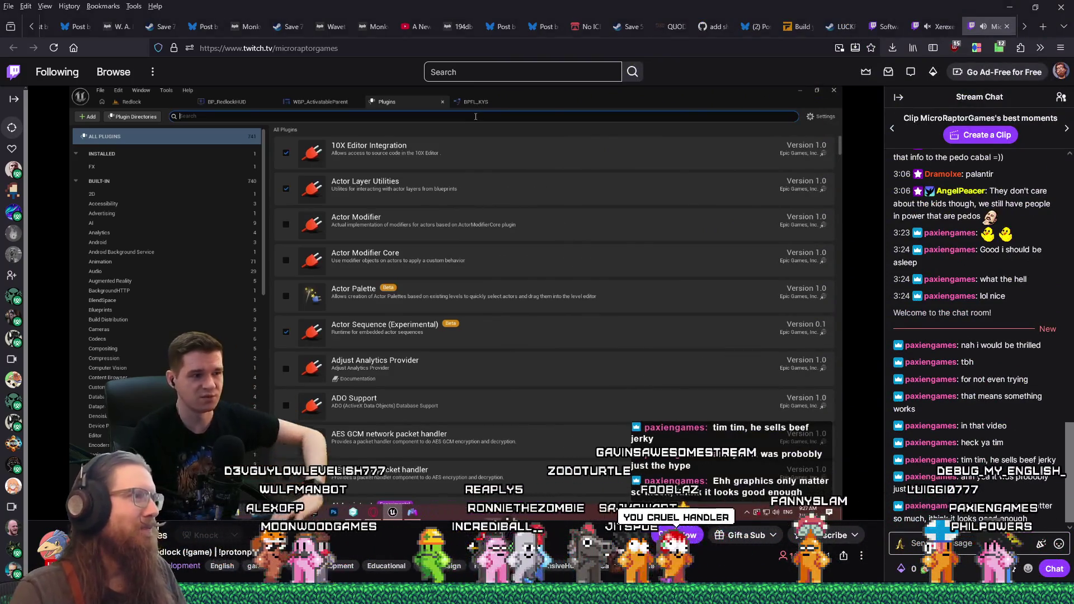
pyautogui.moveTo(120, 511)
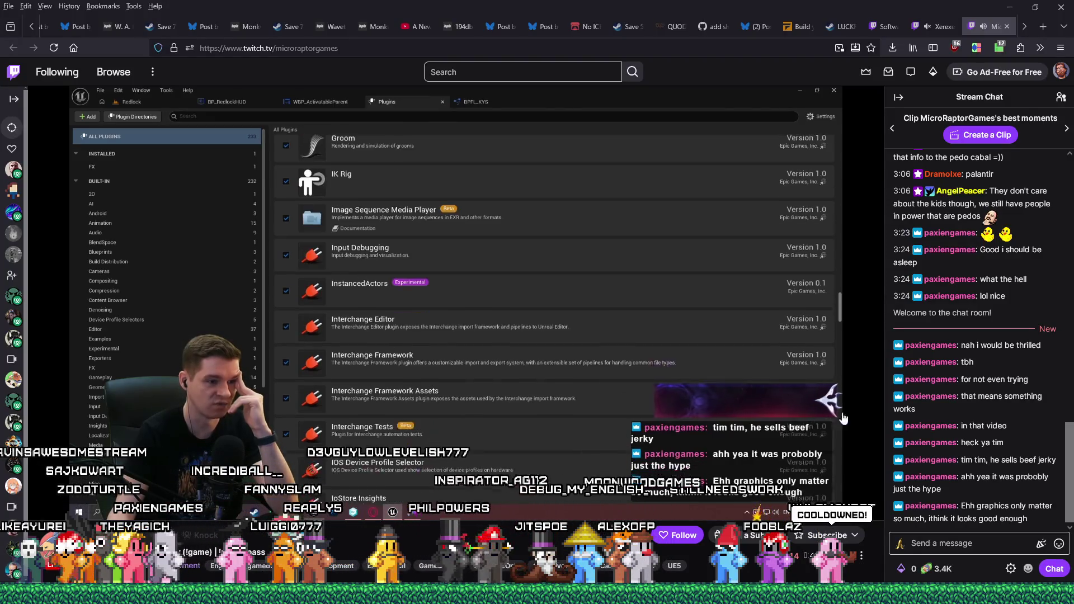
pyautogui.click(964, 547)
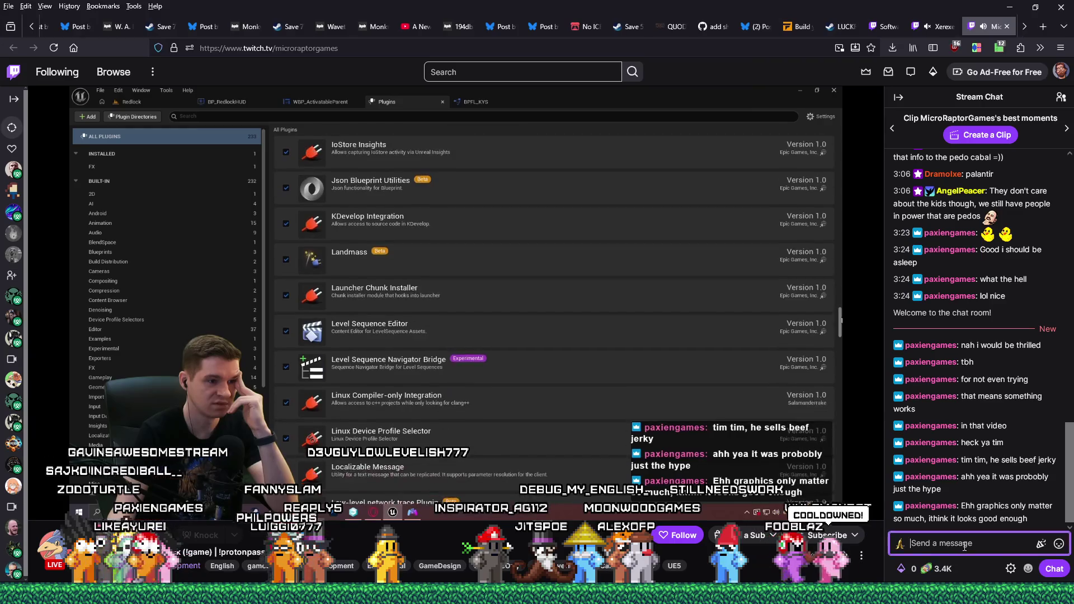
# Send the chat message 'Chaos is on by default on my stream'
pyautogui.write('Chaos is')
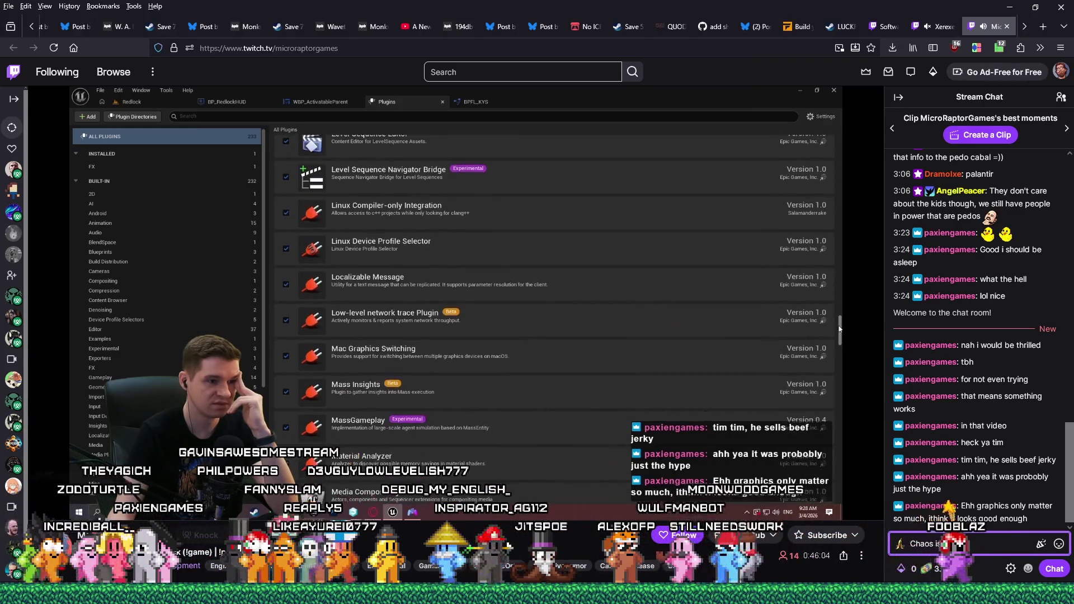
pyautogui.write(' on by default on my s')
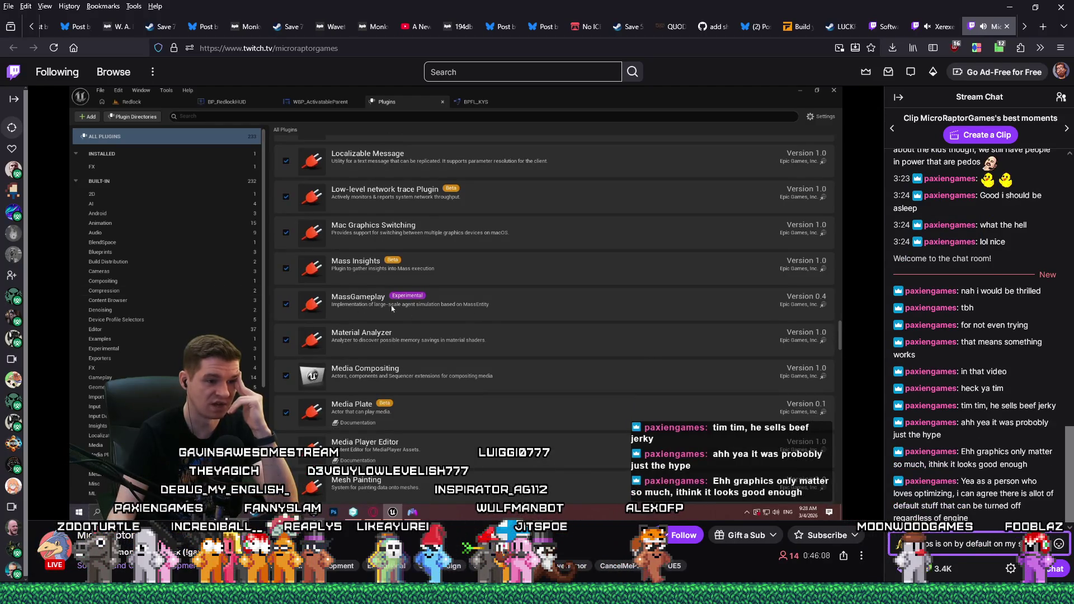
pyautogui.write('tream as well')
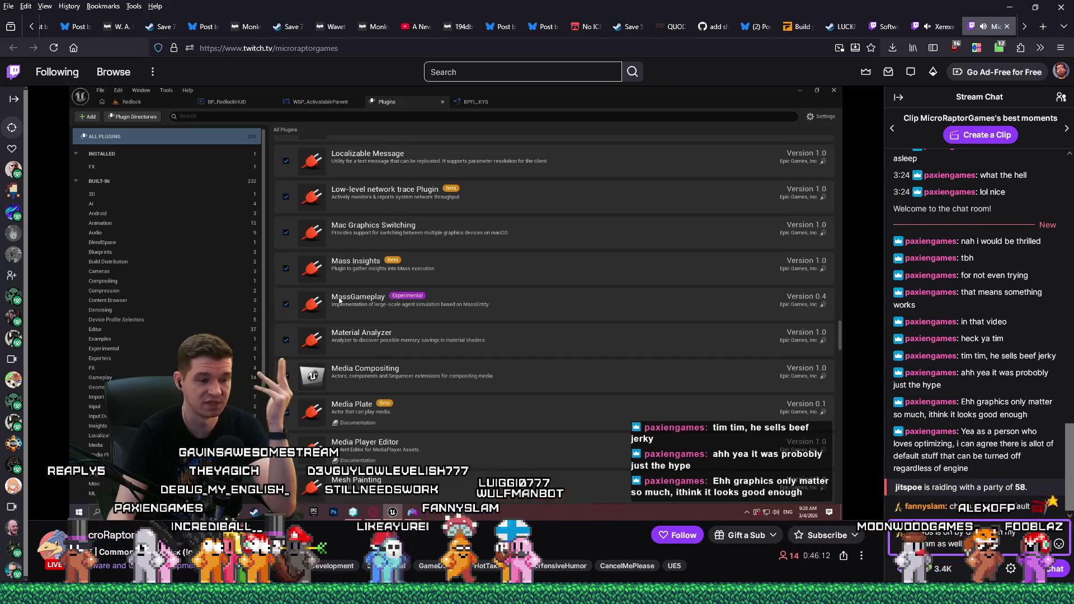
pyautogui.press('Return')
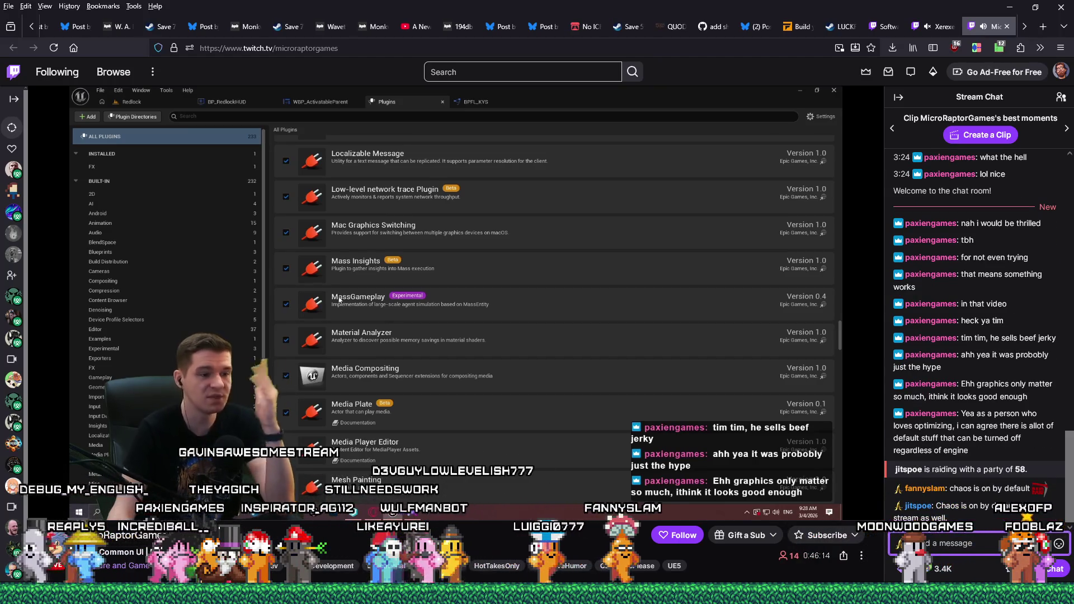